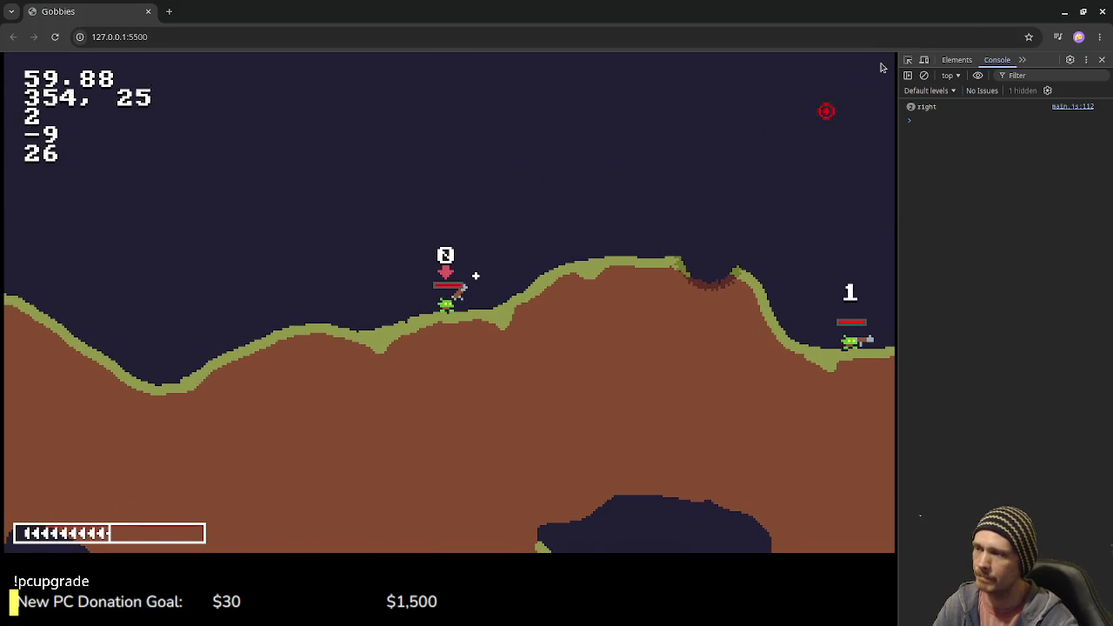
Step: Uncomment the currentUnitIdx advance on line 350 of main.js
key(alt+Tab)
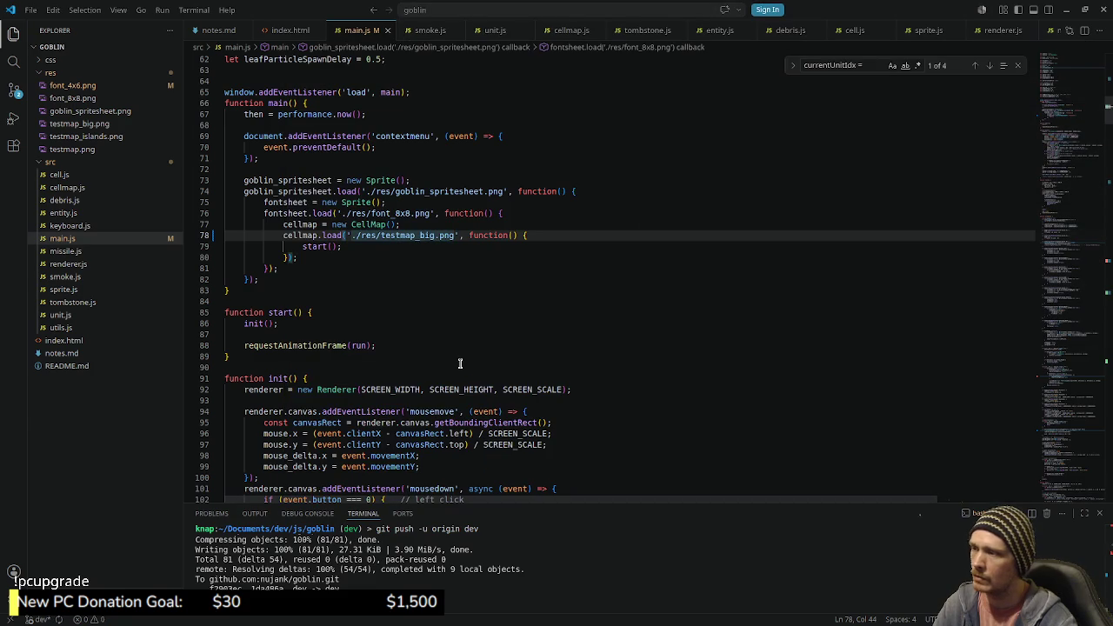
scroll(424, 317, down, 1)
scroll(417, 311, down, 2)
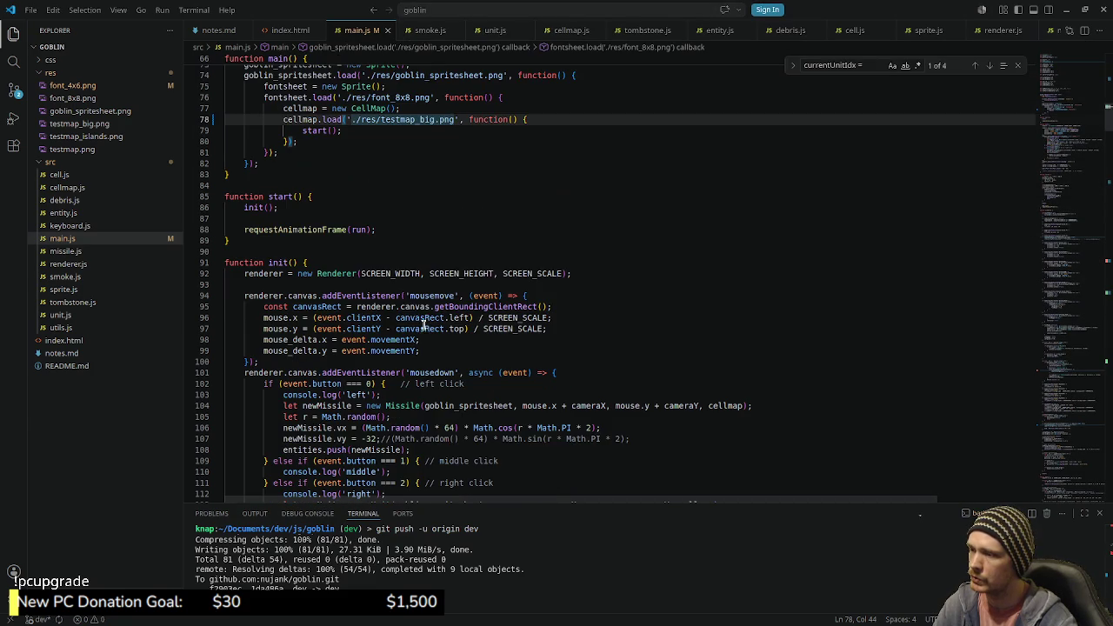
scroll(450, 296, up, 2)
scroll(449, 296, down, 2)
click(1059, 282)
click(1059, 283)
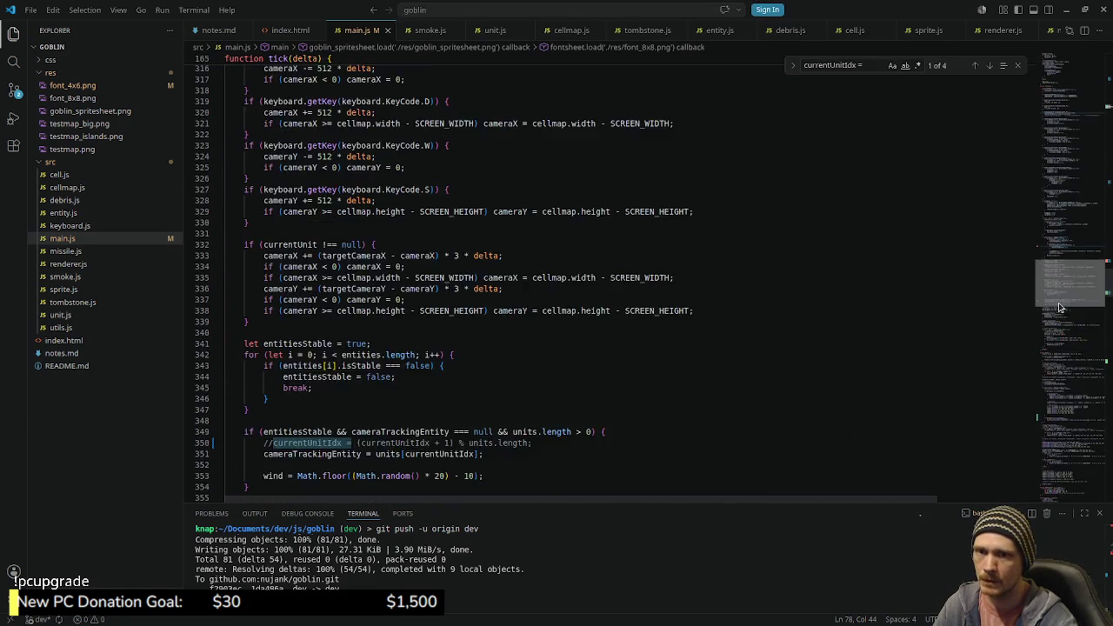
scroll(870, 300, down, 8)
scroll(712, 309, down, 2)
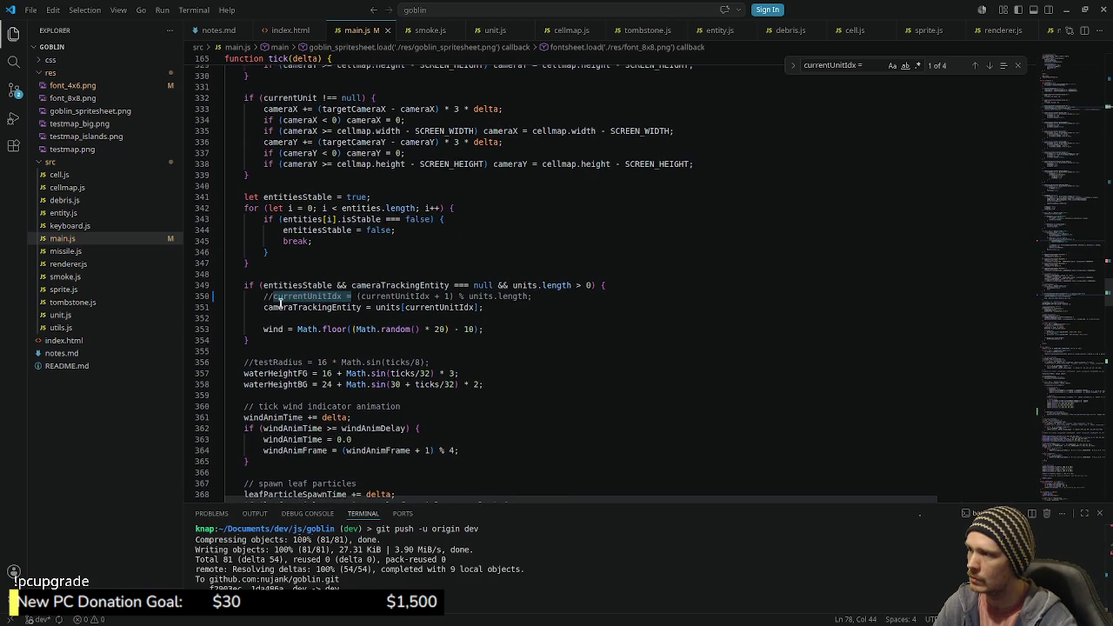
click(273, 298)
key(BackSpace)
key(BackSpace)
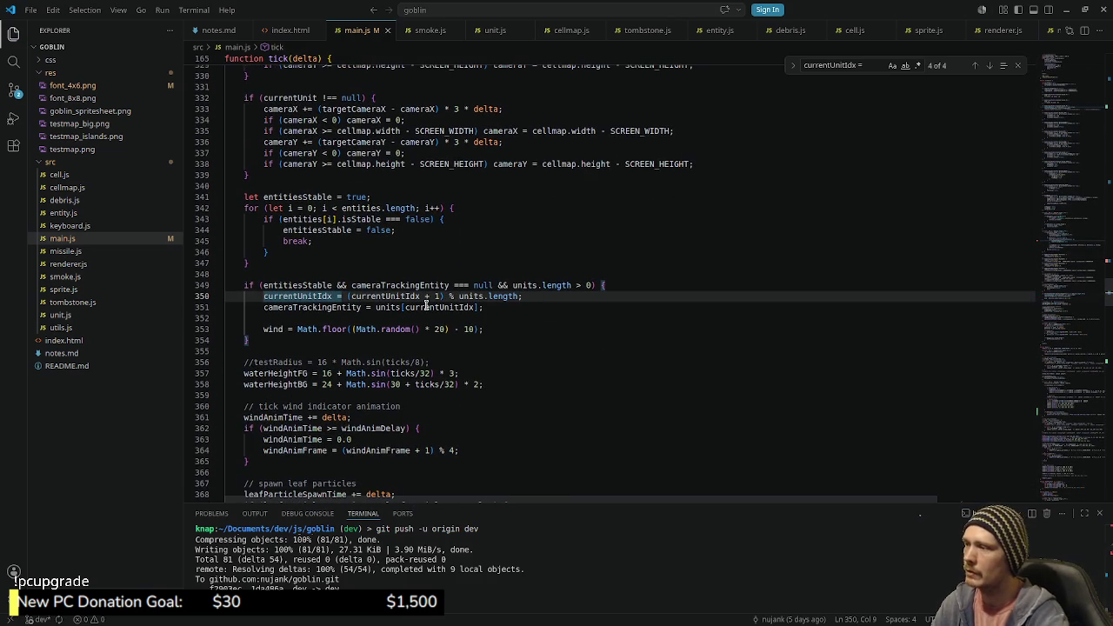
Step: Change the map path on line 78 from testmap_big.png to testmap_islands.png and save
drag(1070, 310, 1082, 120)
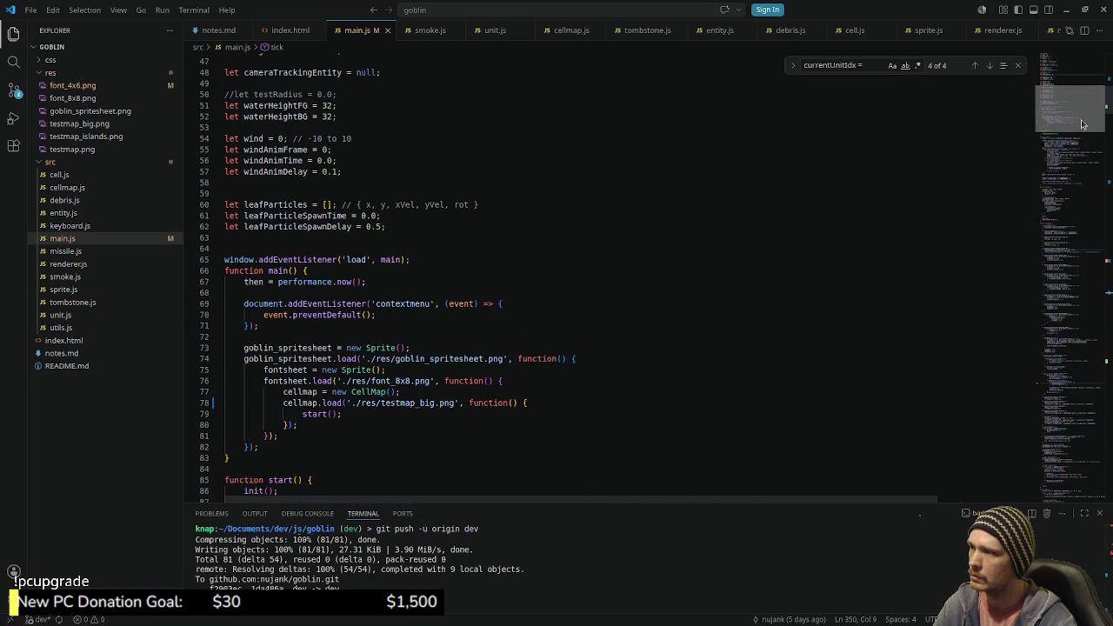
click(536, 400)
click(436, 412)
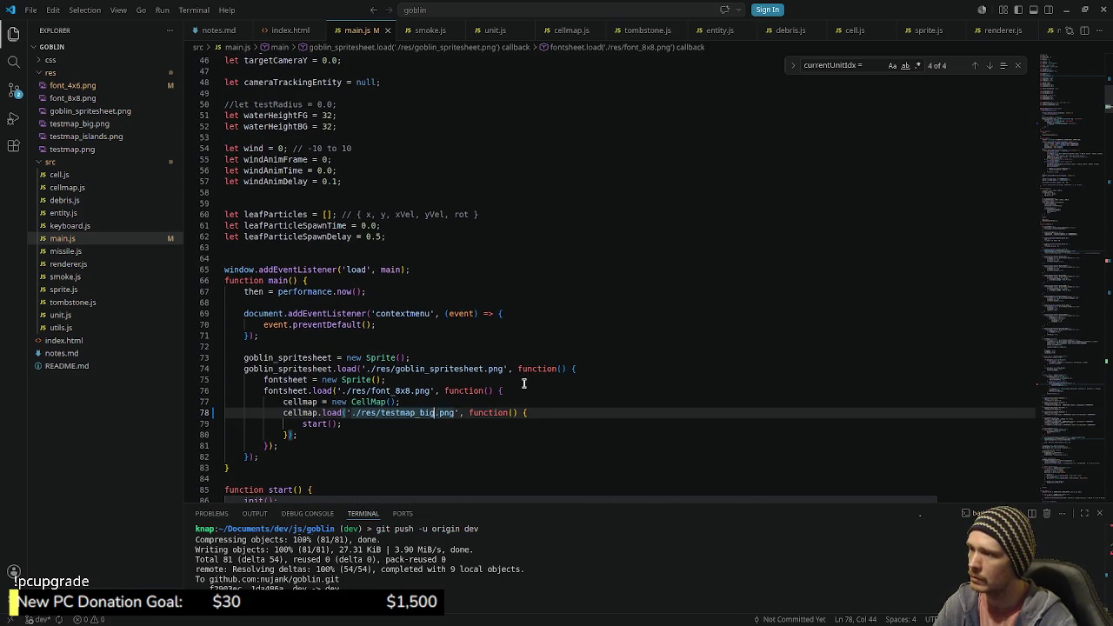
key(BackSpace)
key(BackSpace)
key(BackSpace)
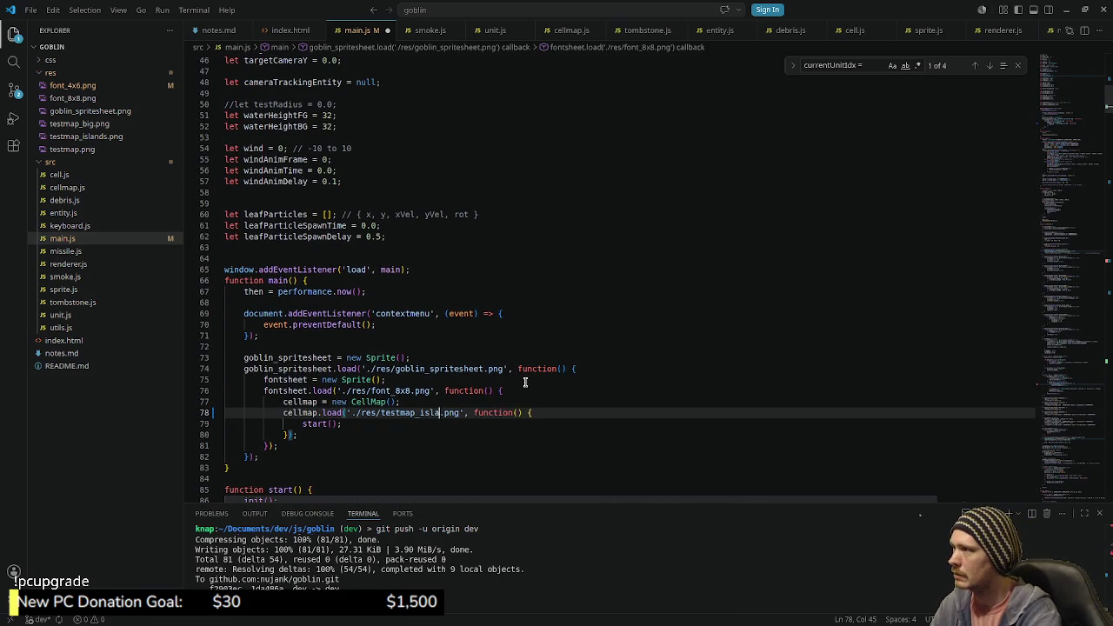
key(ctrl+s)
key(alt+Tab)
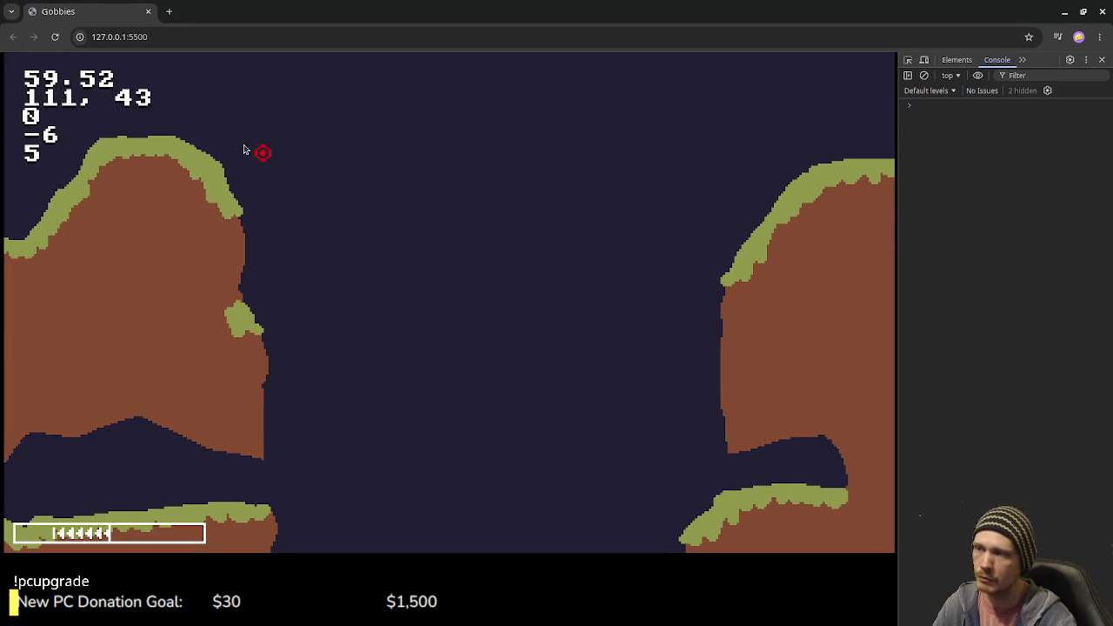
Step: Spawn units 0 and 1 on the island hilltops, fire a shell from unit 0, then restart the game
click(162, 113)
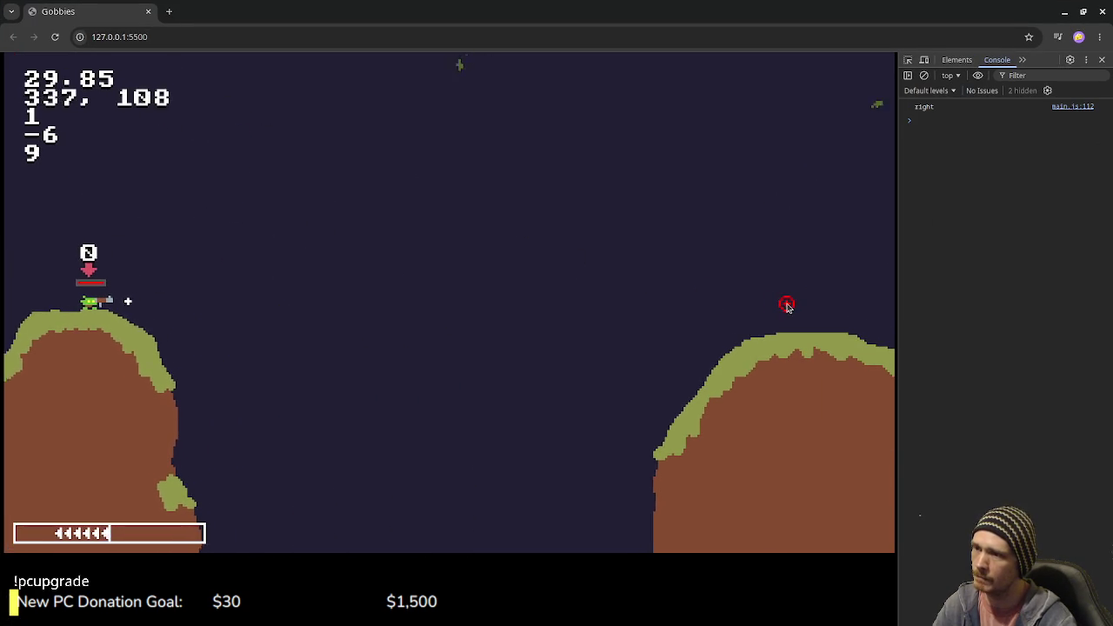
click(782, 306)
key(Up)
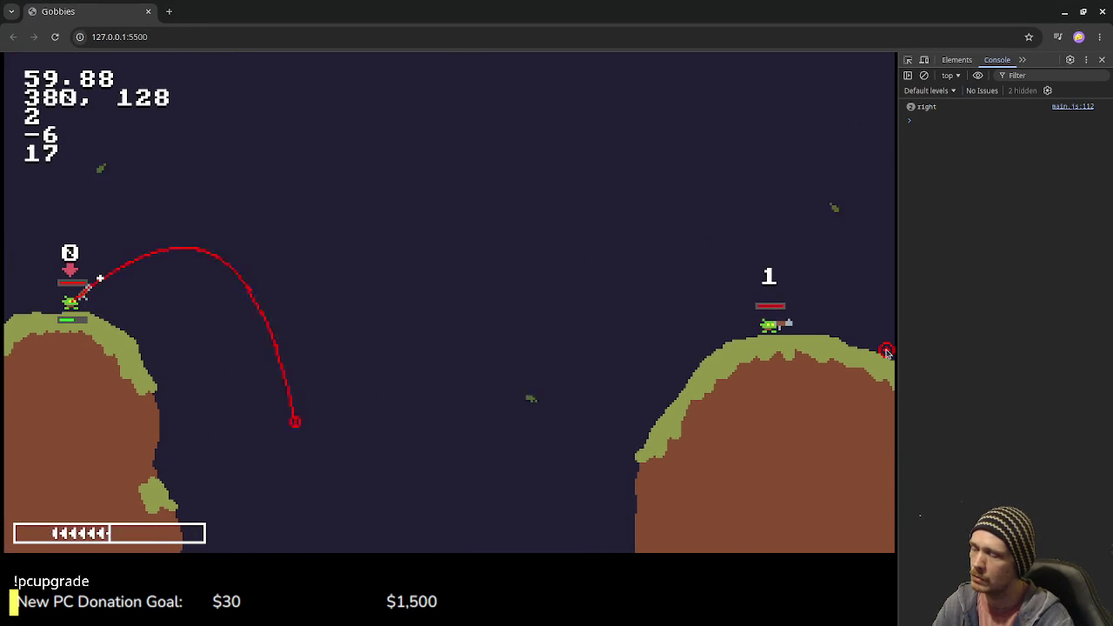
key(space)
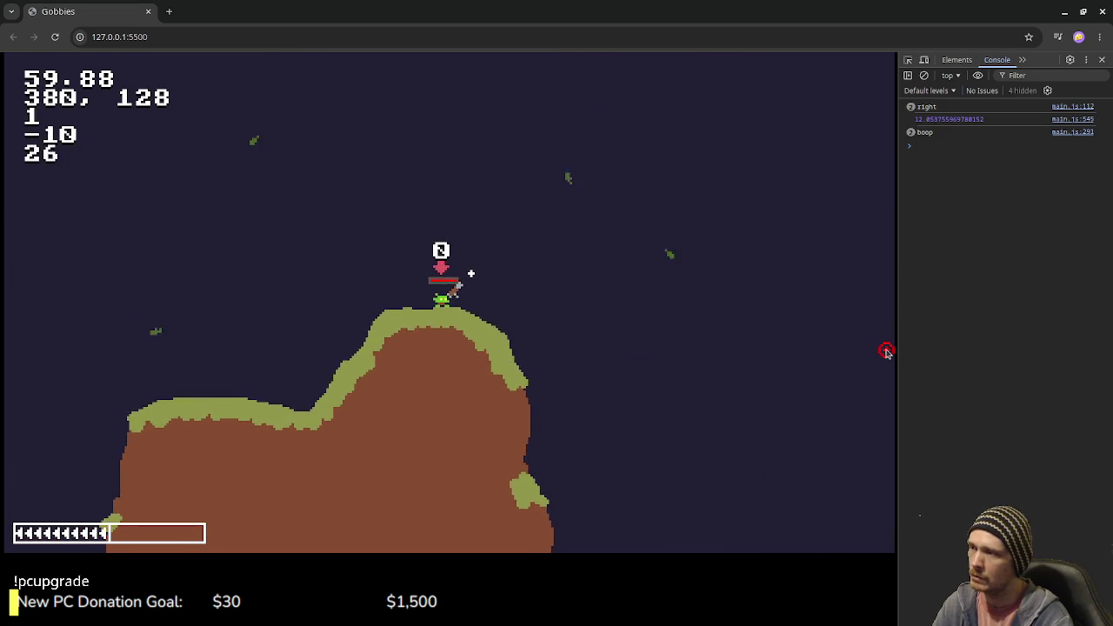
key(ctrl+r)
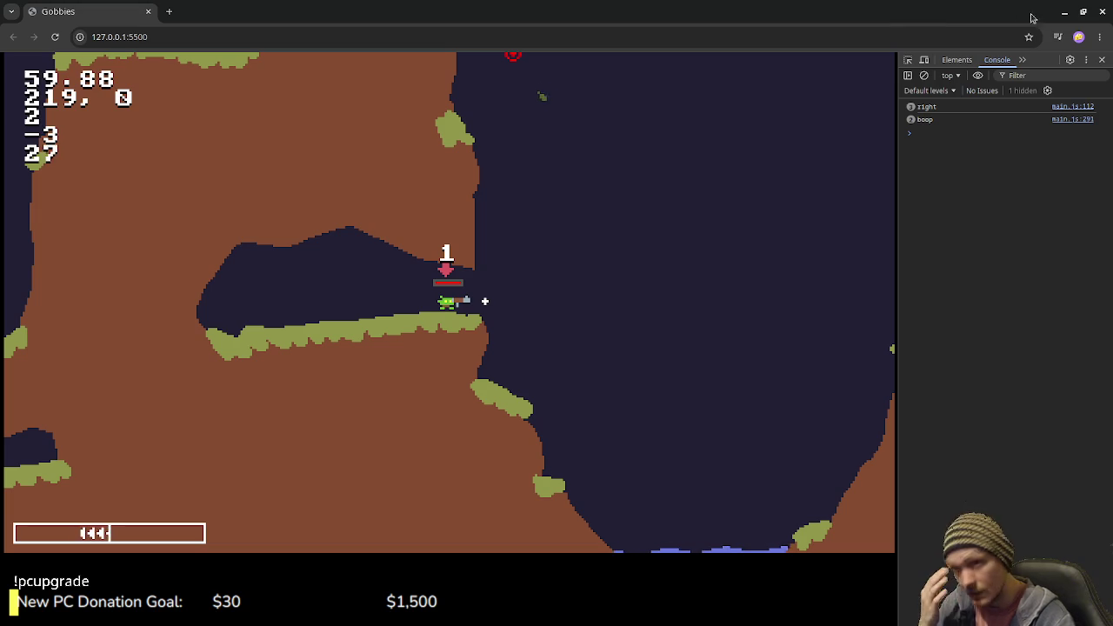
key(alt+Tab)
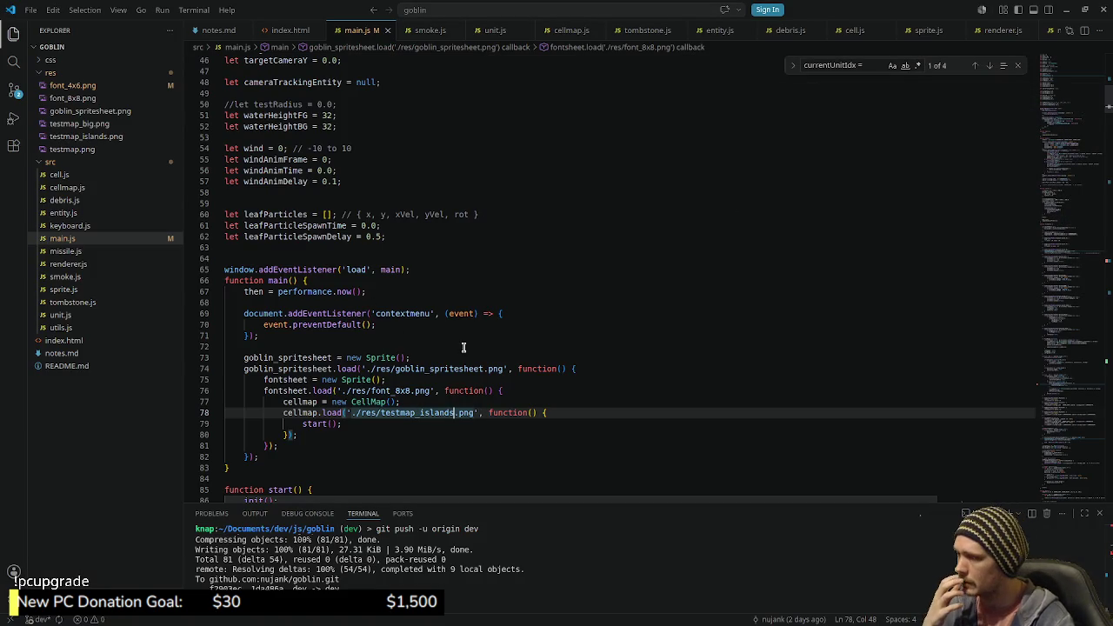
Step: Scroll to the tick function where currentUnitIdx advances modulo units.length and place the caret after the wind line
scroll(381, 348, down, 4)
scroll(434, 339, down, 2)
scroll(511, 329, down, 6)
scroll(505, 326, down, 7)
scroll(496, 322, down, 9)
scroll(482, 317, down, 8)
scroll(469, 313, down, 5)
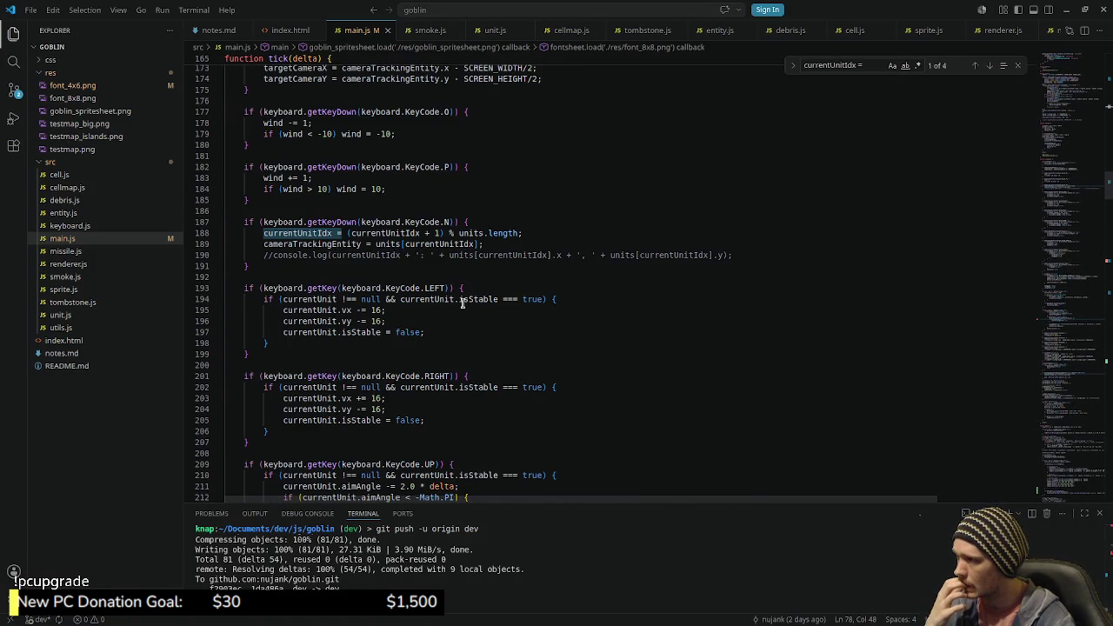
scroll(442, 318, down, 3)
scroll(442, 318, down, 7)
scroll(442, 318, down, 6)
scroll(1065, 265, down, 12)
scroll(1065, 268, down, 4)
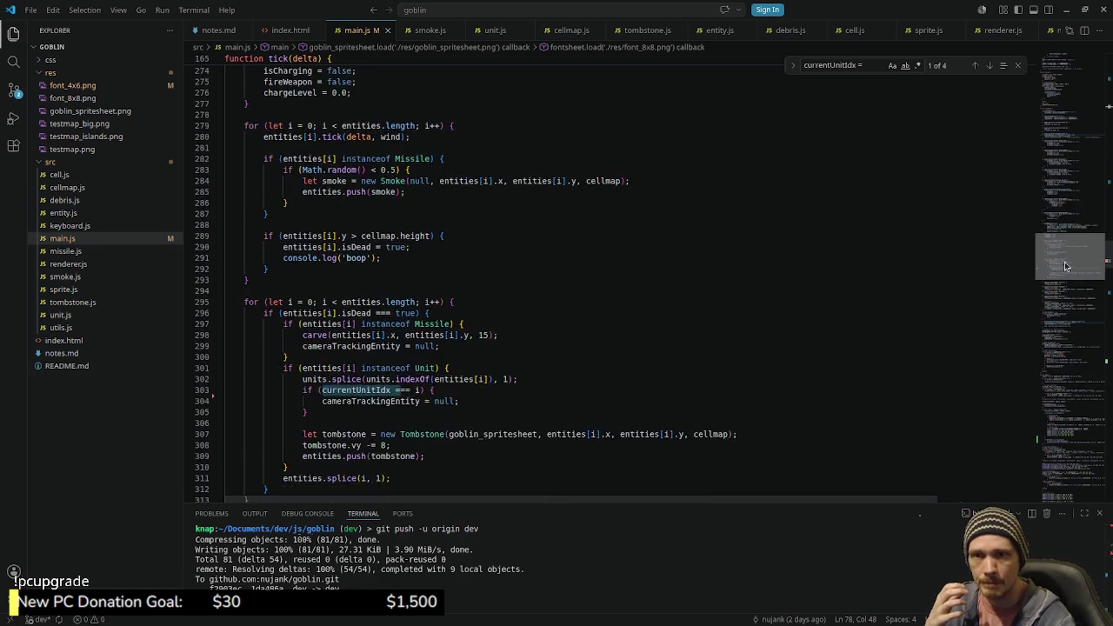
scroll(1065, 270, down, 3)
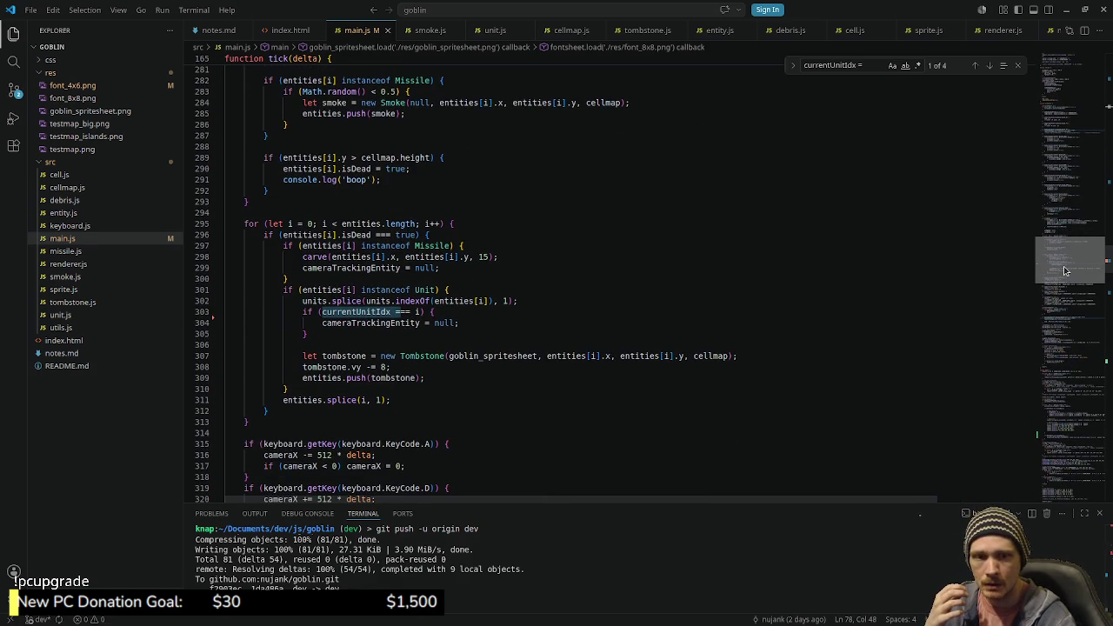
scroll(1066, 271, down, 1)
scroll(1066, 271, down, 1)
scroll(1066, 272, up, 1)
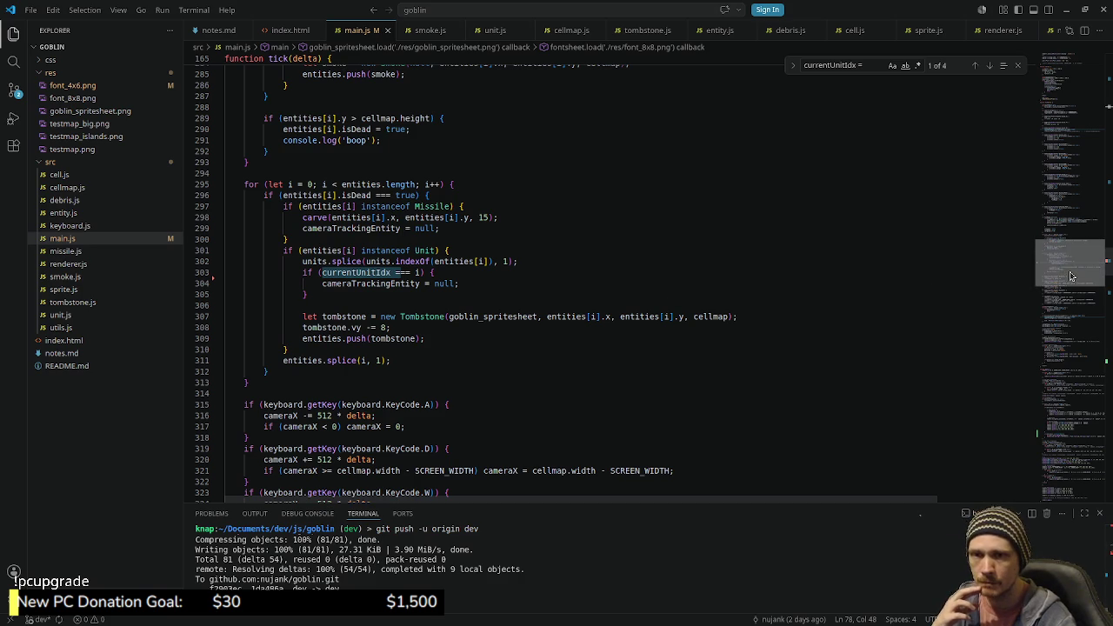
scroll(1071, 276, down, 1)
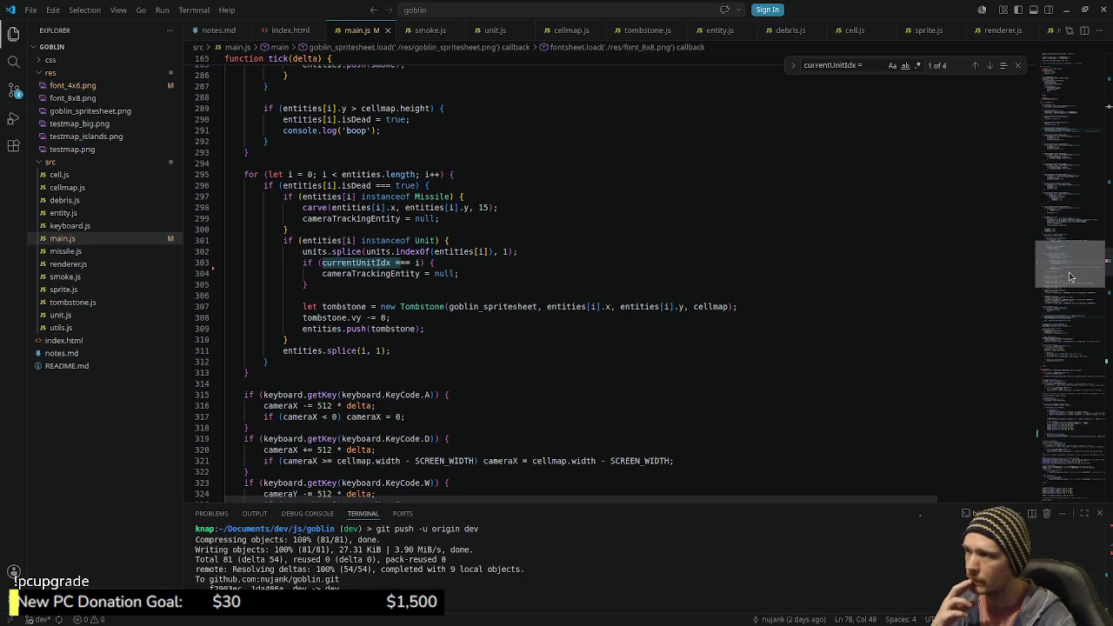
mouse_move(1071, 277)
mouse_down()
mouse_move(1058, 372)
mouse_move(1075, 307)
mouse_up()
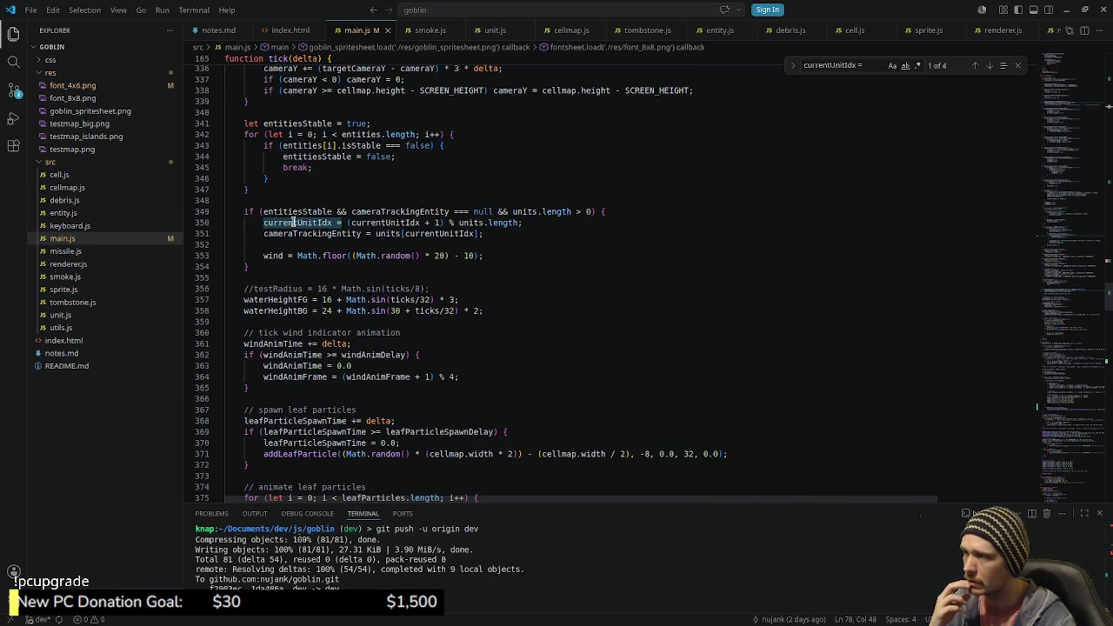
click(515, 255)
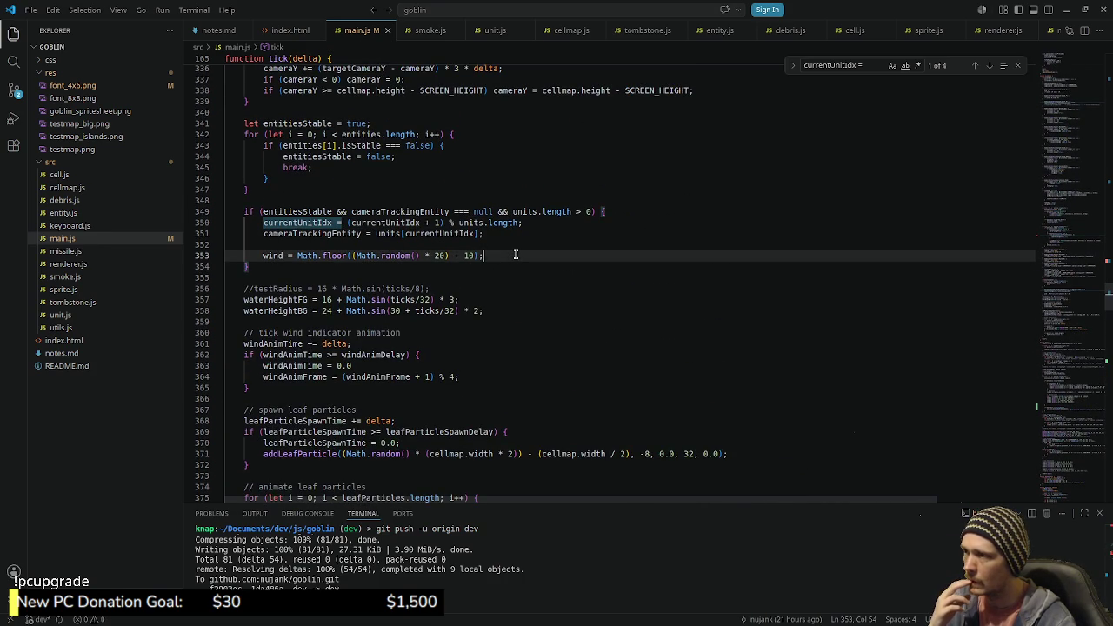
click(524, 223)
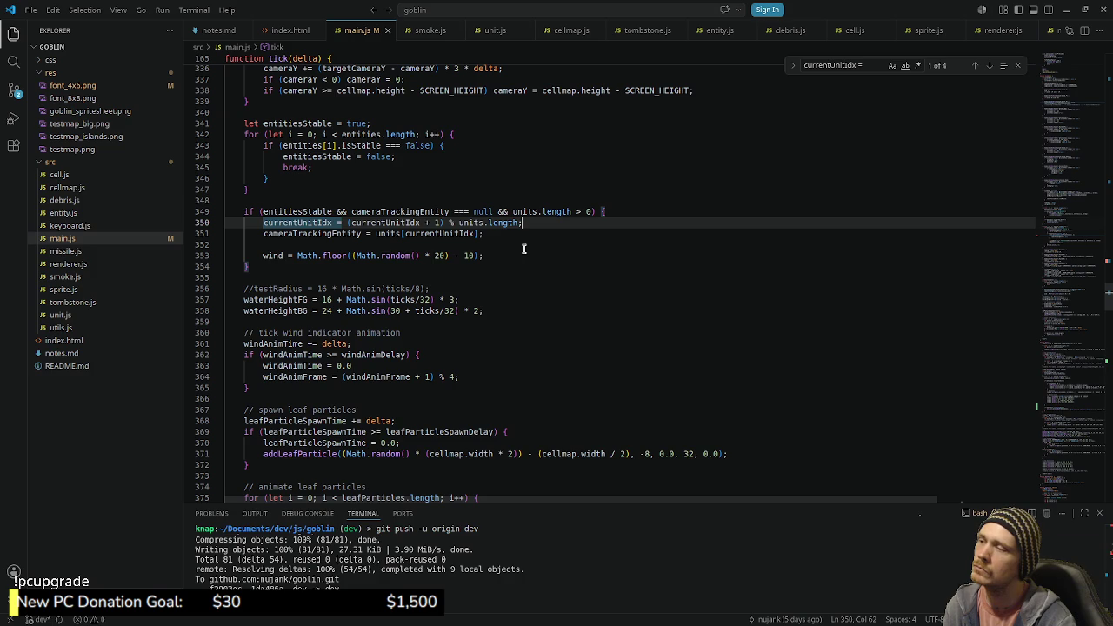
scroll(545, 262, up, 1)
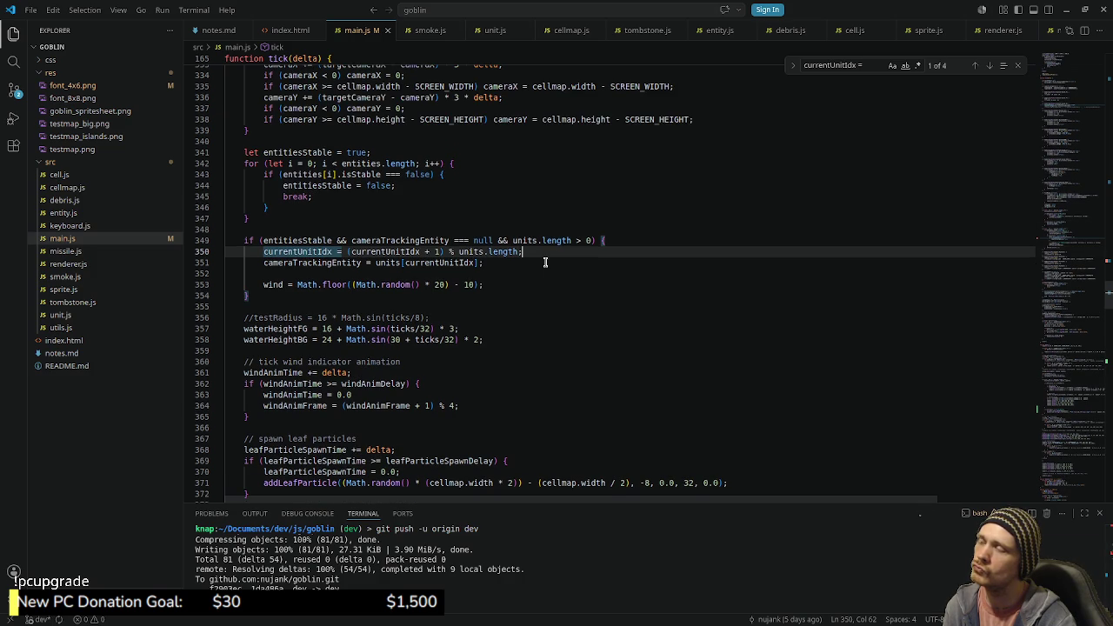
scroll(545, 262, up, 3)
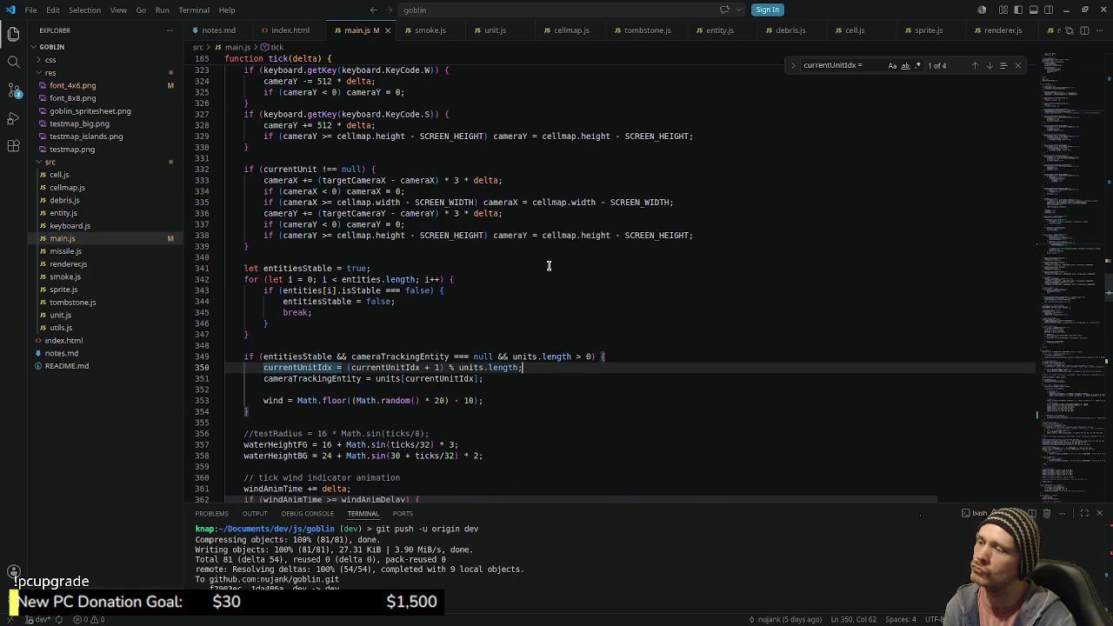
scroll(548, 266, up, 2)
scroll(549, 265, up, 4)
scroll(553, 266, up, 3)
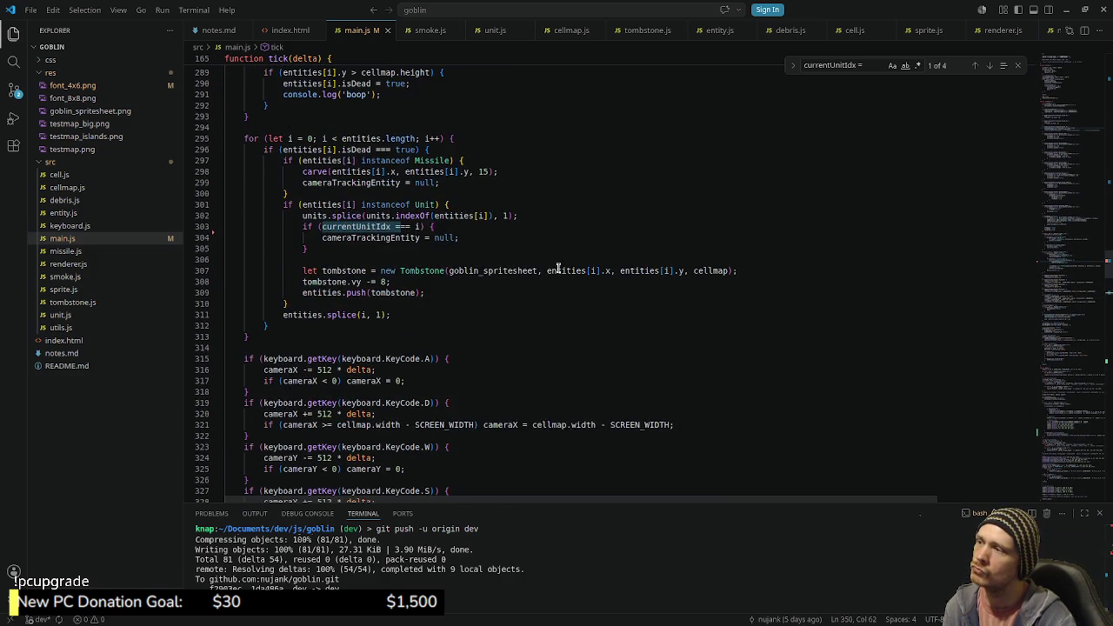
scroll(556, 266, up, 3)
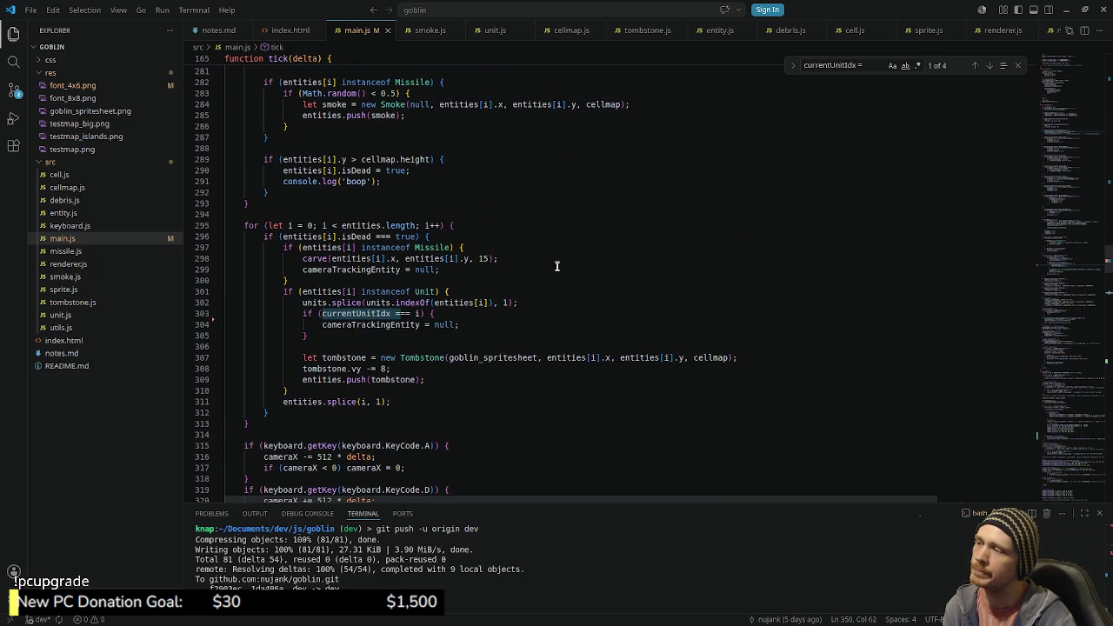
click(456, 313)
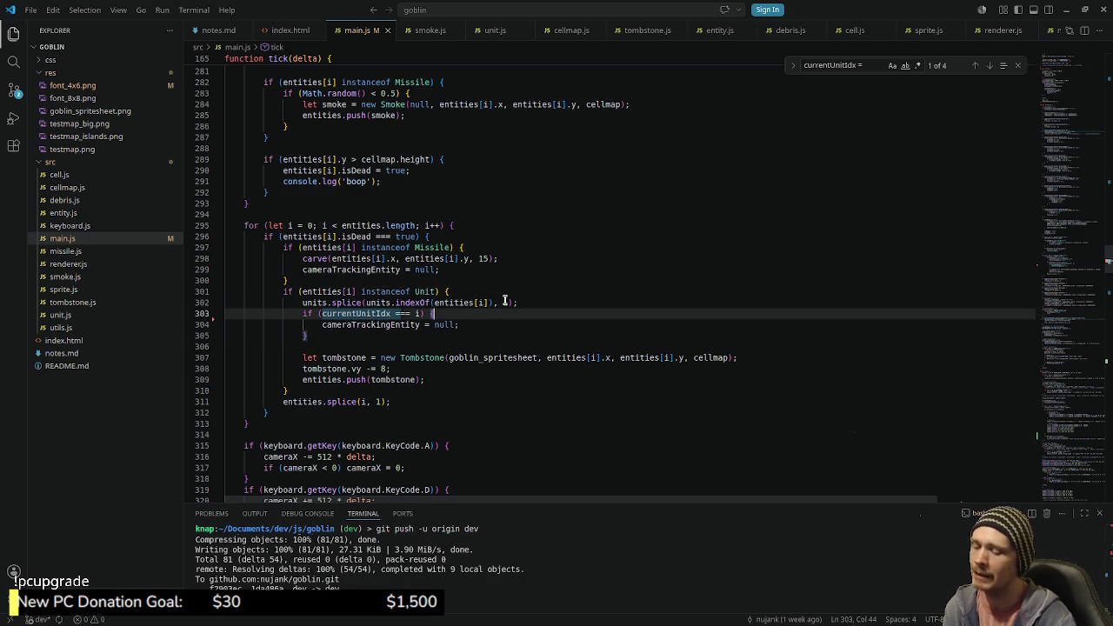
Step: Add a new line 304 starting 'currentUnitIdx =' inside the check, then delete most of it
key(Return)
text(currentU)
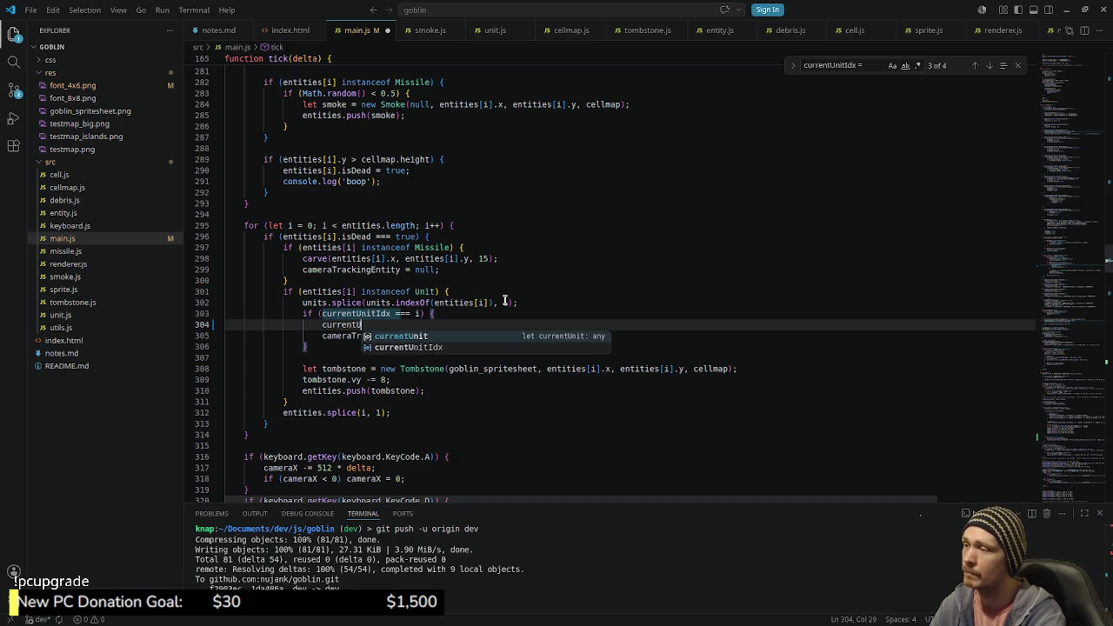
text(nitIdx)
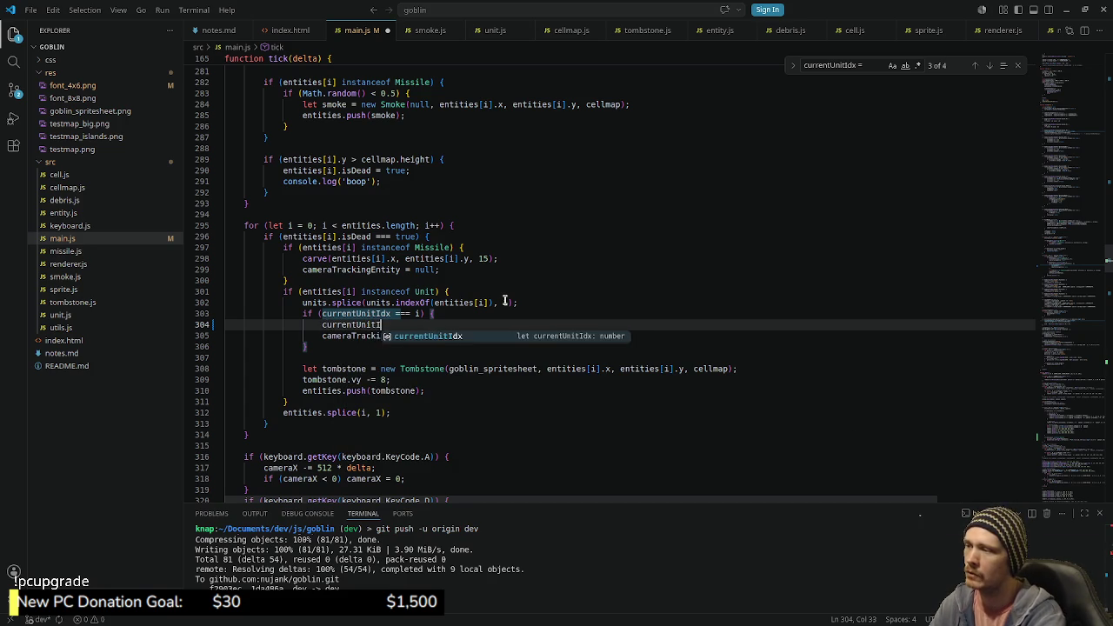
text( =)
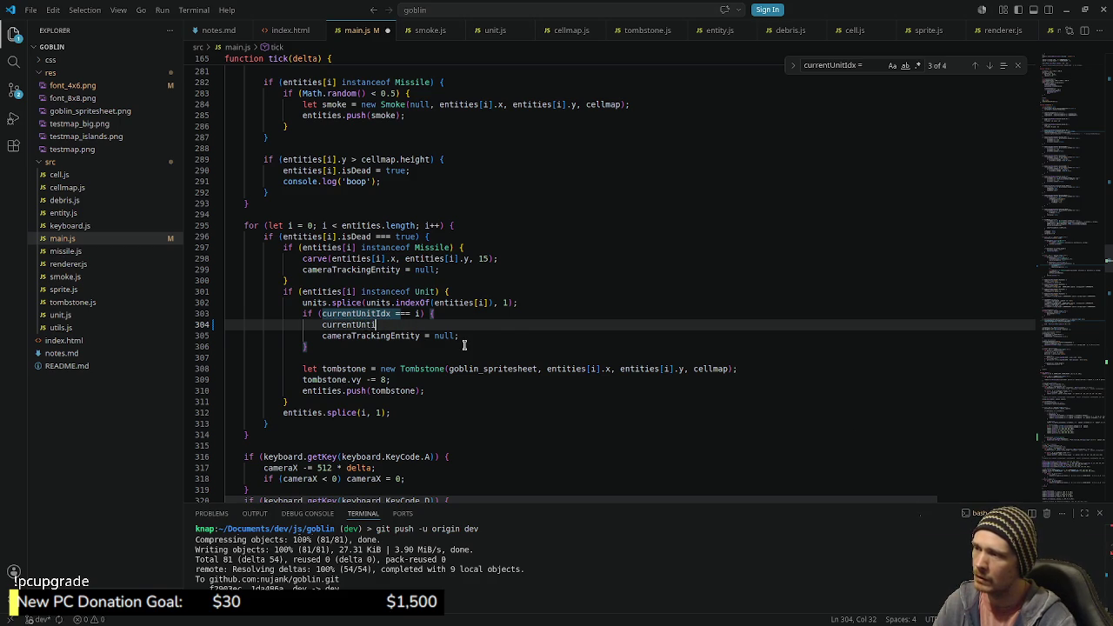
key(ctrl+BackSpace)
key(ctrl+BackSpace)
key(ctrl+BackSpace)
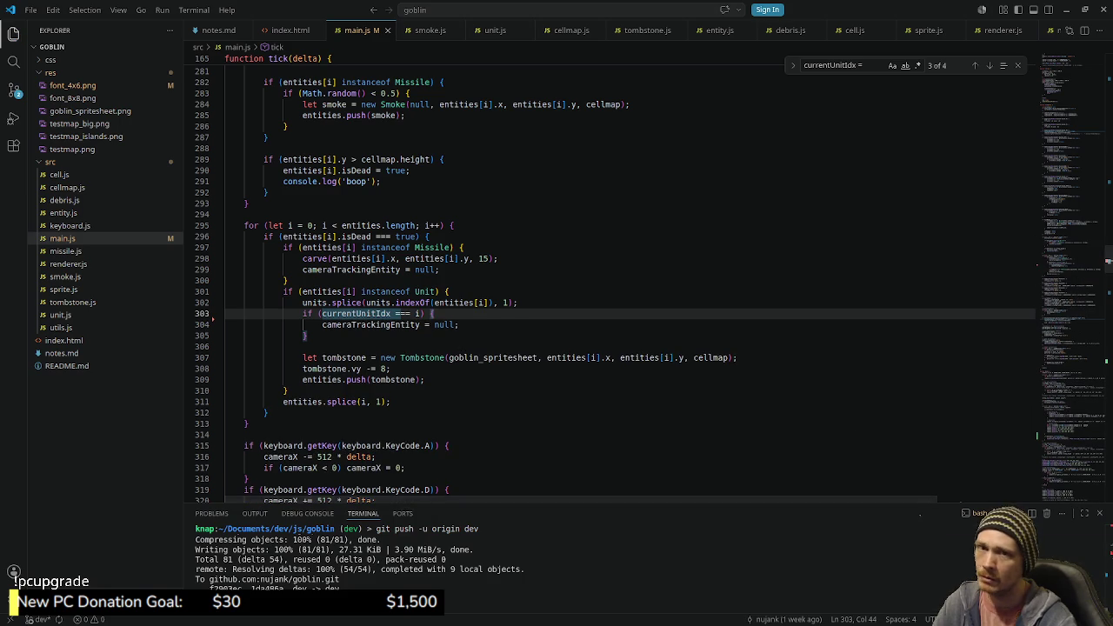
key(alt+Tab)
key(Right)
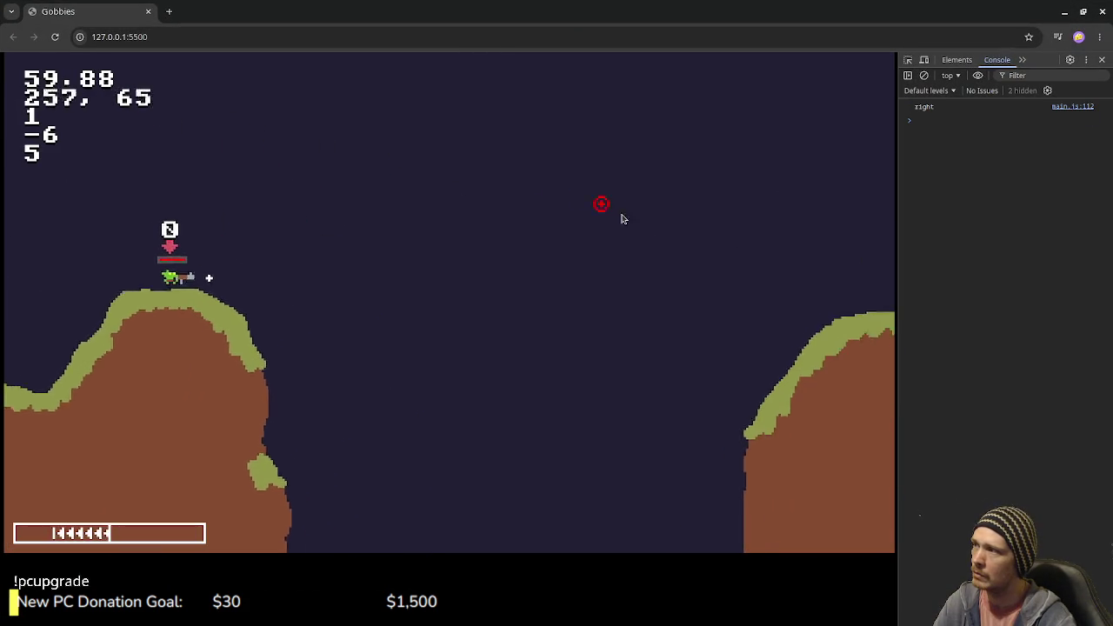
key(Right)
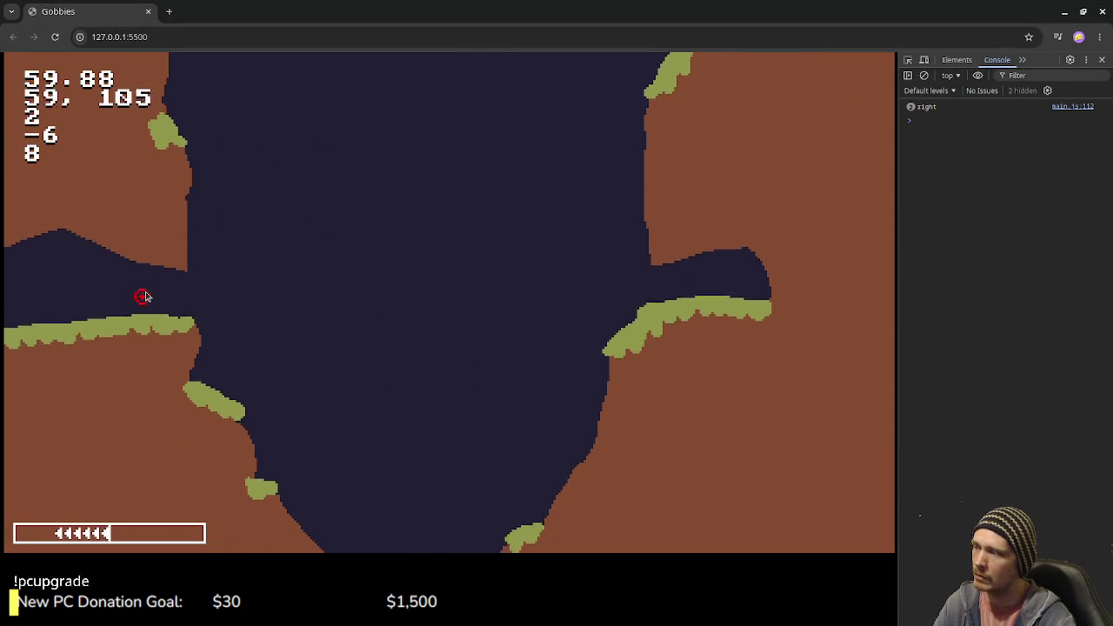
key(Right)
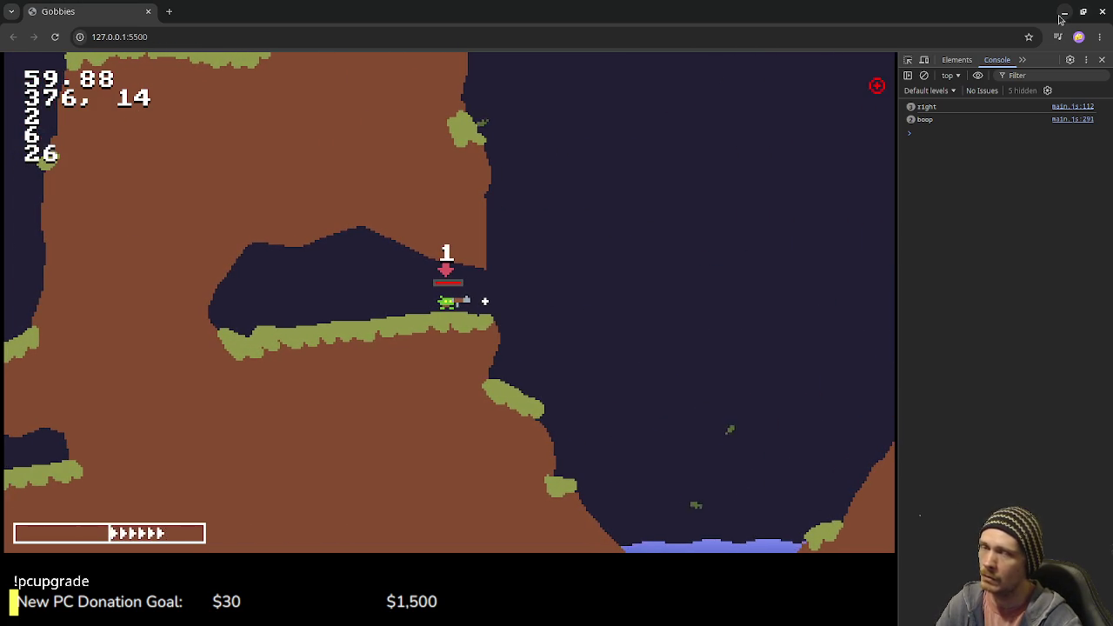
click(1062, 14)
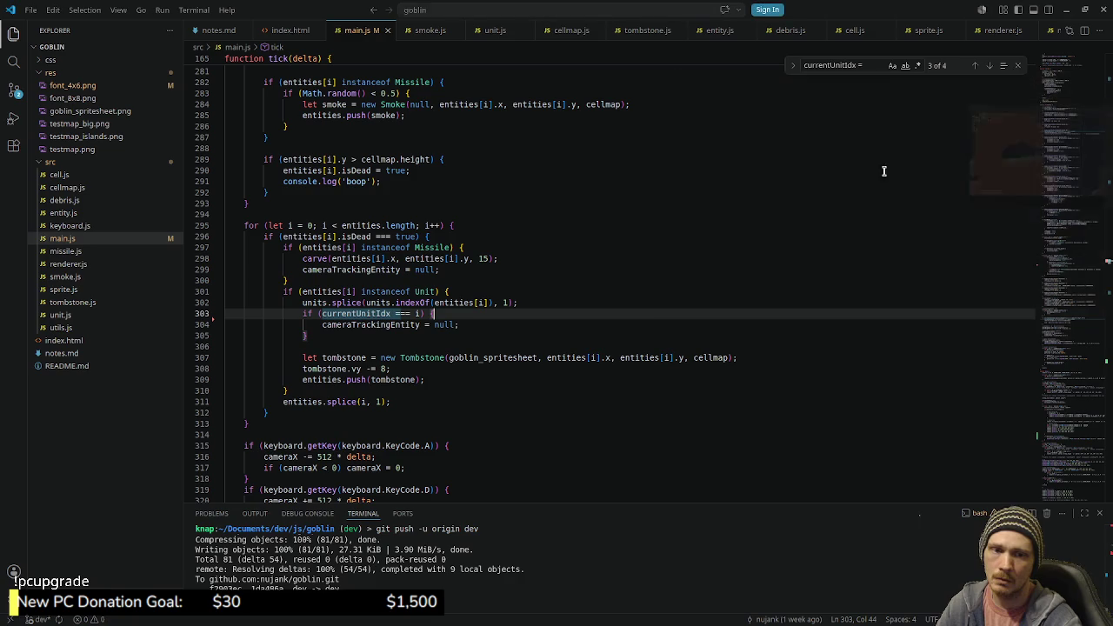
Step: Undo the stray line 304 edit and return to the unit-removal code
click(604, 289)
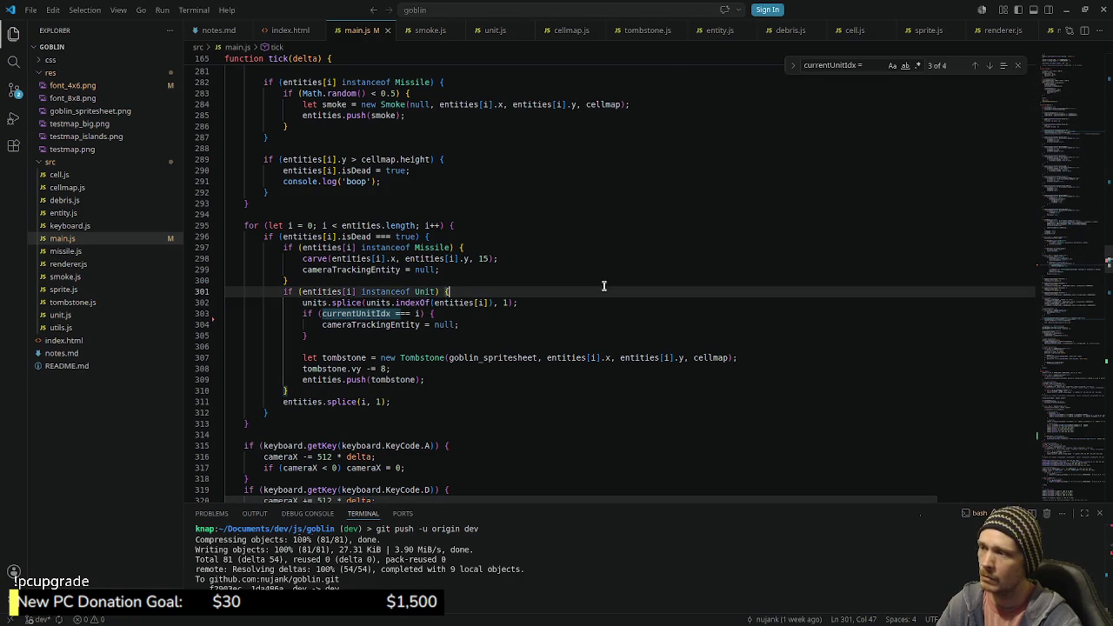
click(479, 326)
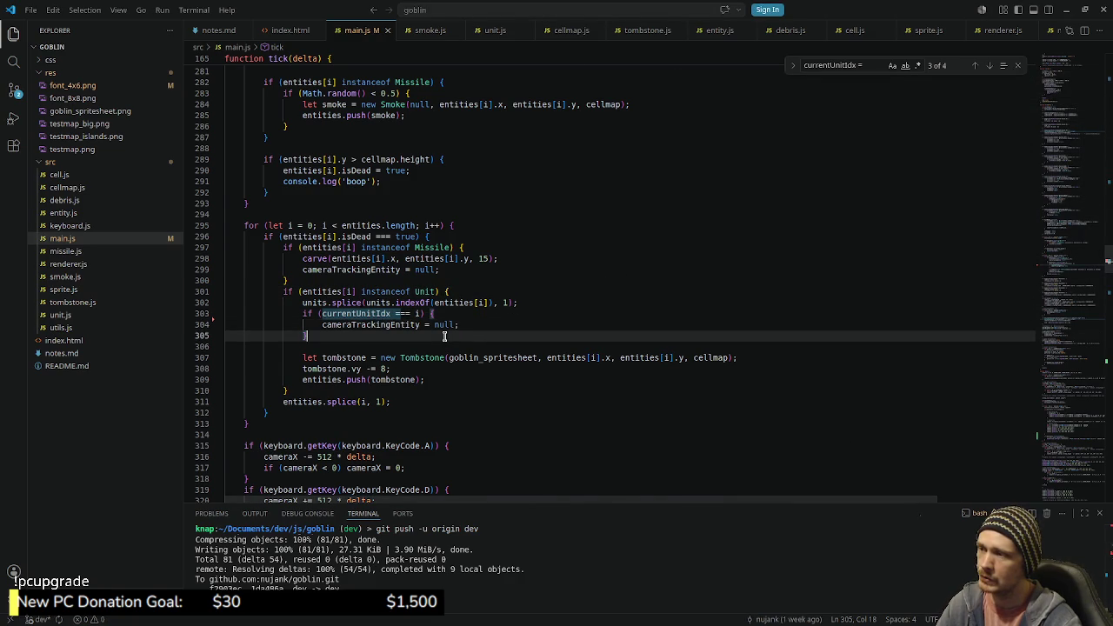
key(ctrl+z)
key(ctrl+z)
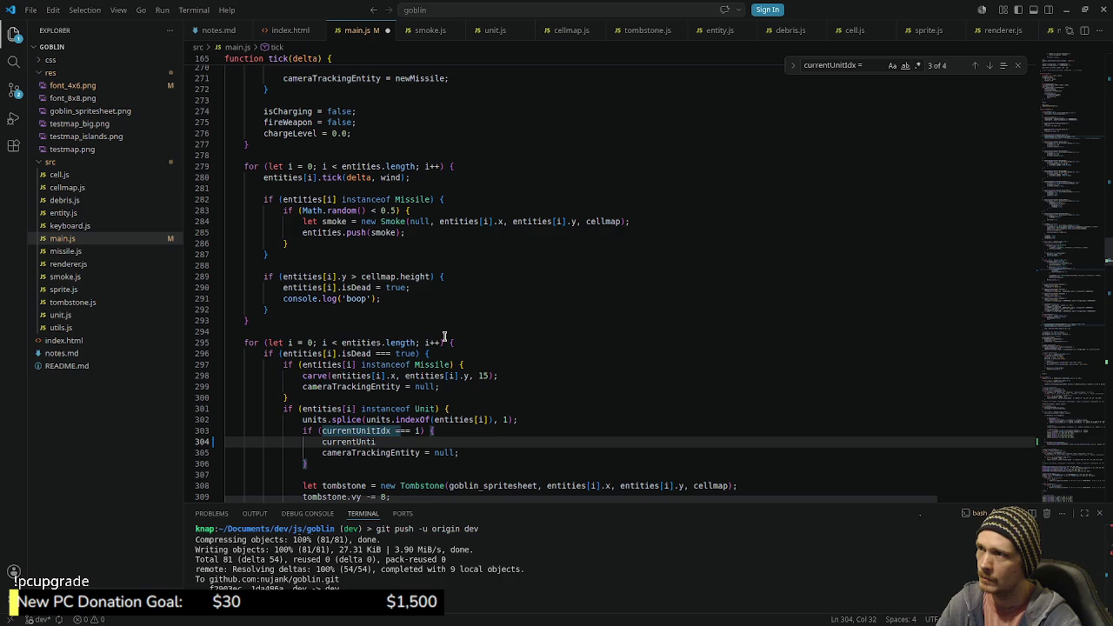
key(ctrl+z)
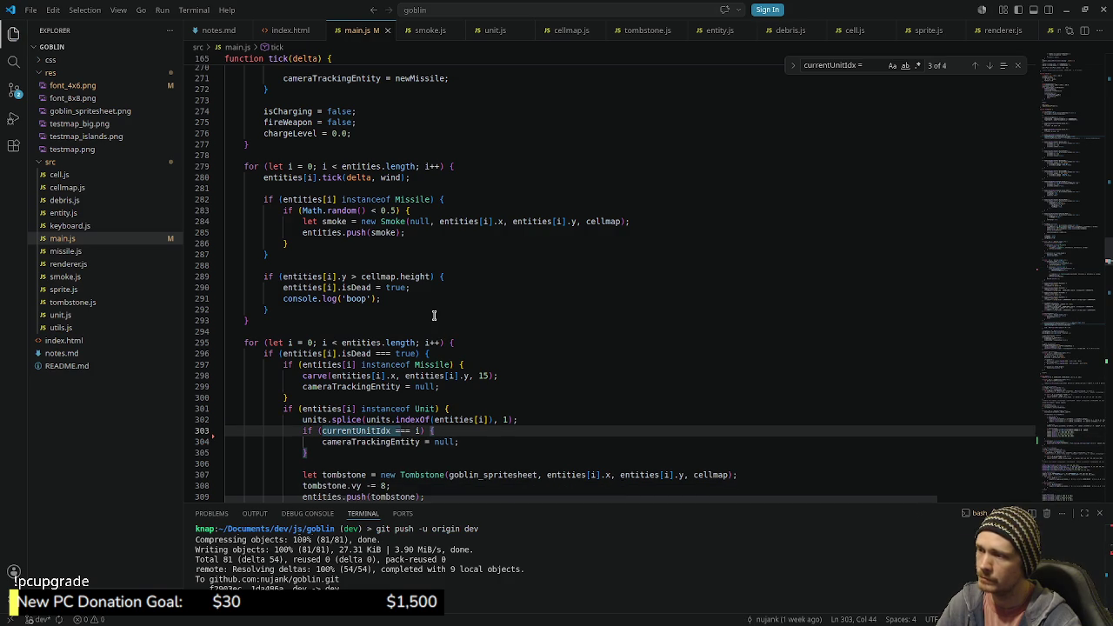
click(588, 312)
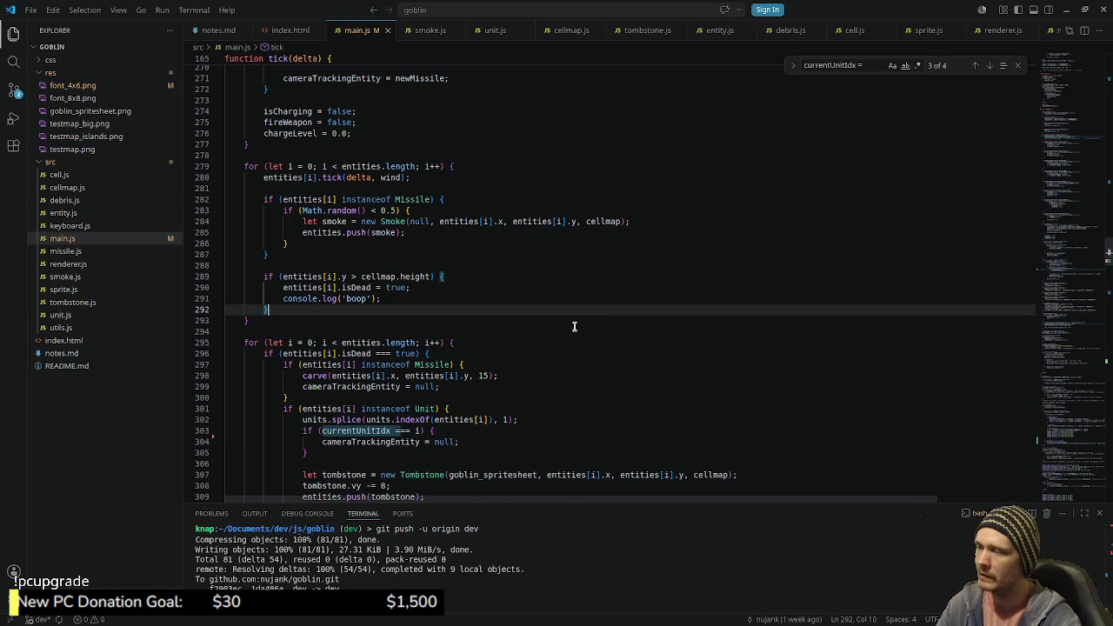
scroll(574, 326, down, 2)
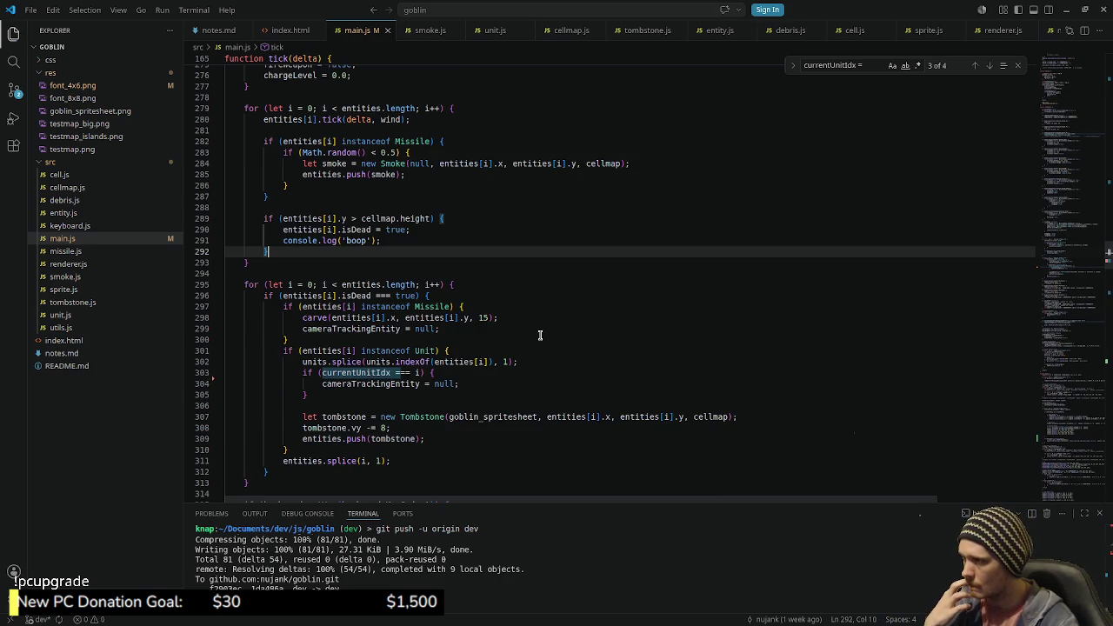
click(1059, 372)
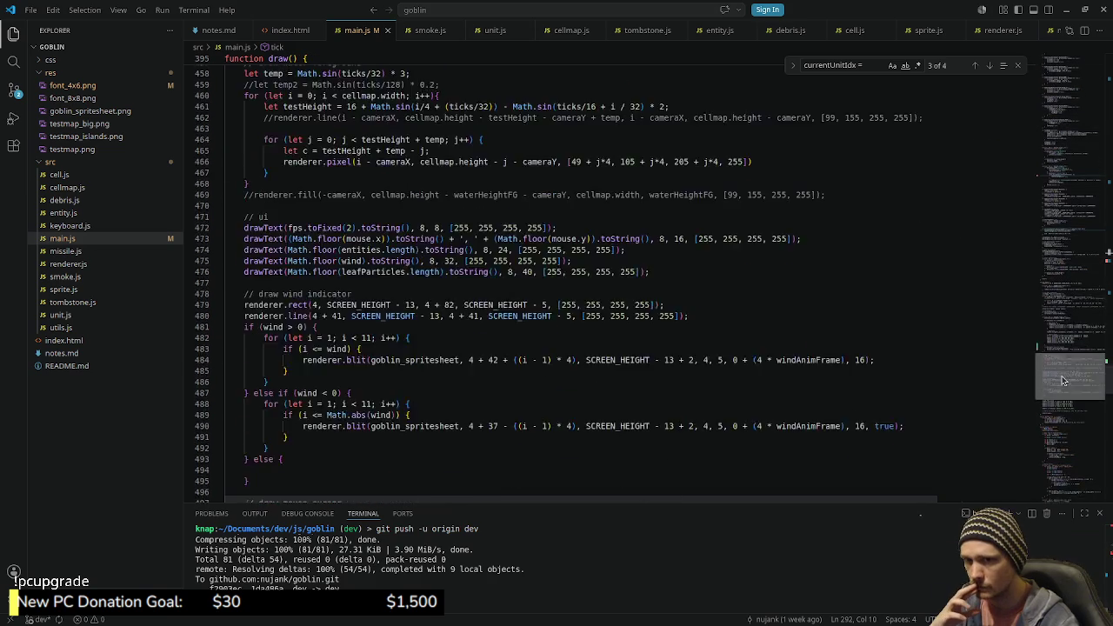
drag(1059, 373, 1049, 294)
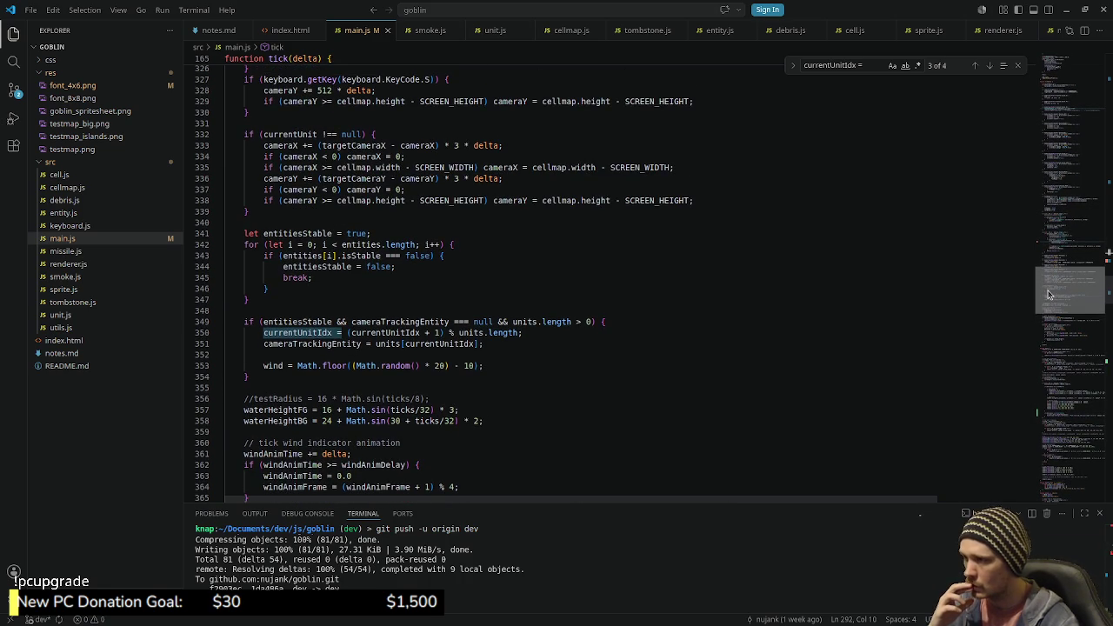
drag(1049, 295, 1048, 294)
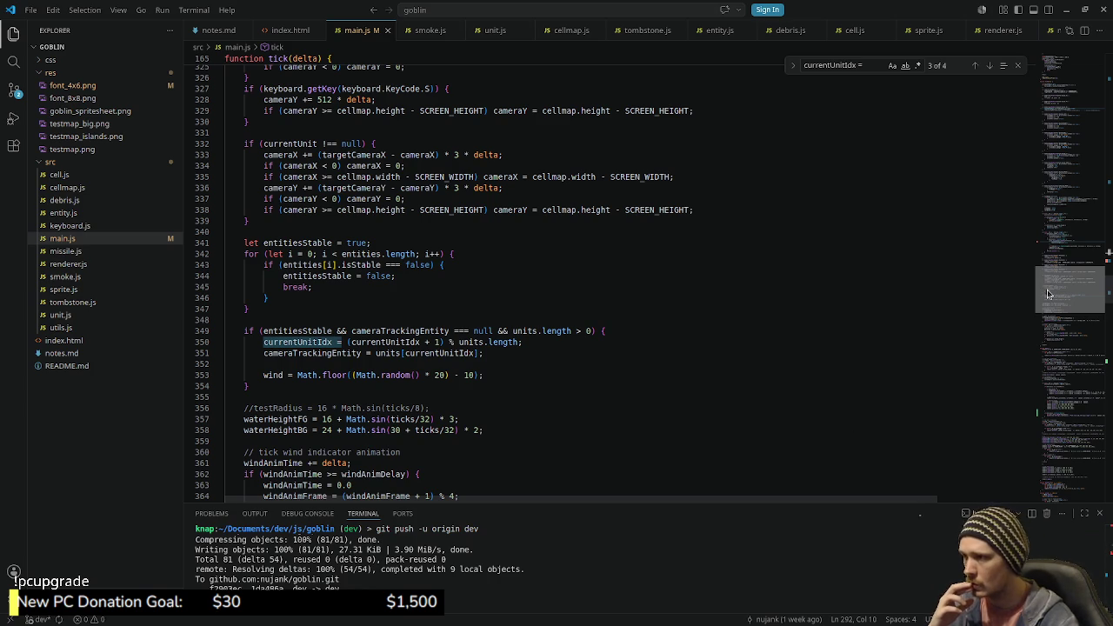
drag(1049, 294, 1056, 259)
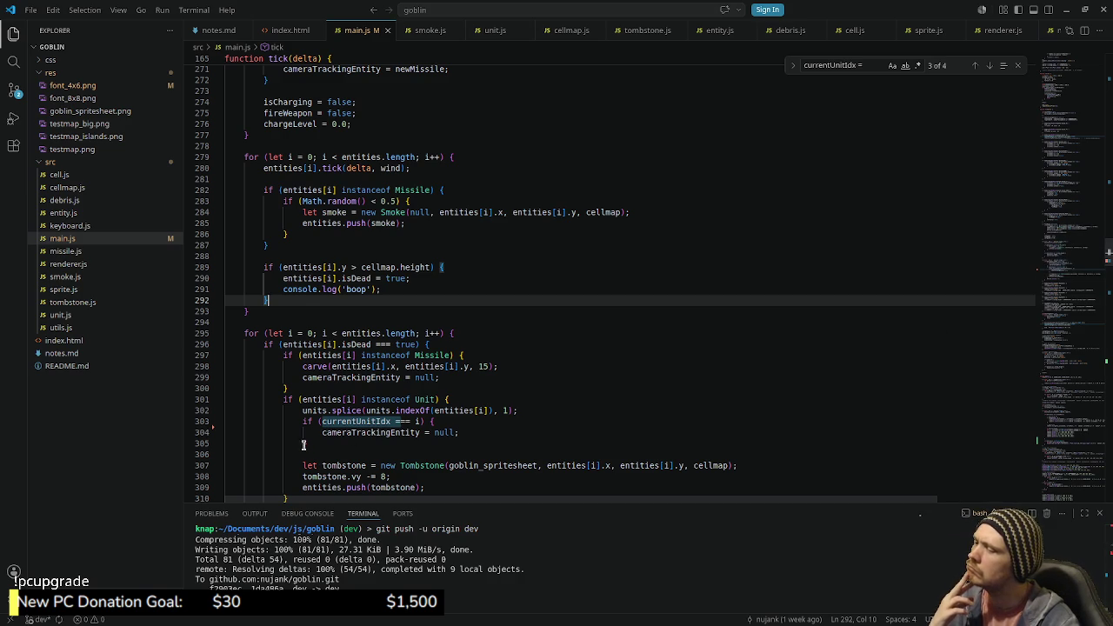
Step: Comment out the if (currentUnitIdx === i) block on lines 303–305 and save
drag(302, 444, 302, 421)
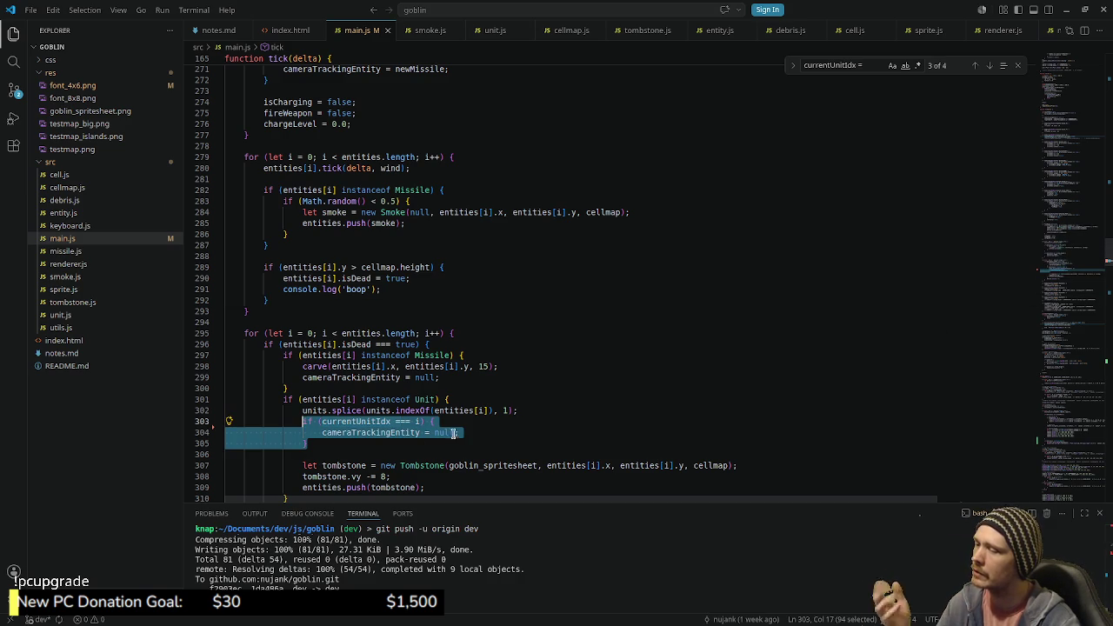
key(ctrl+slash)
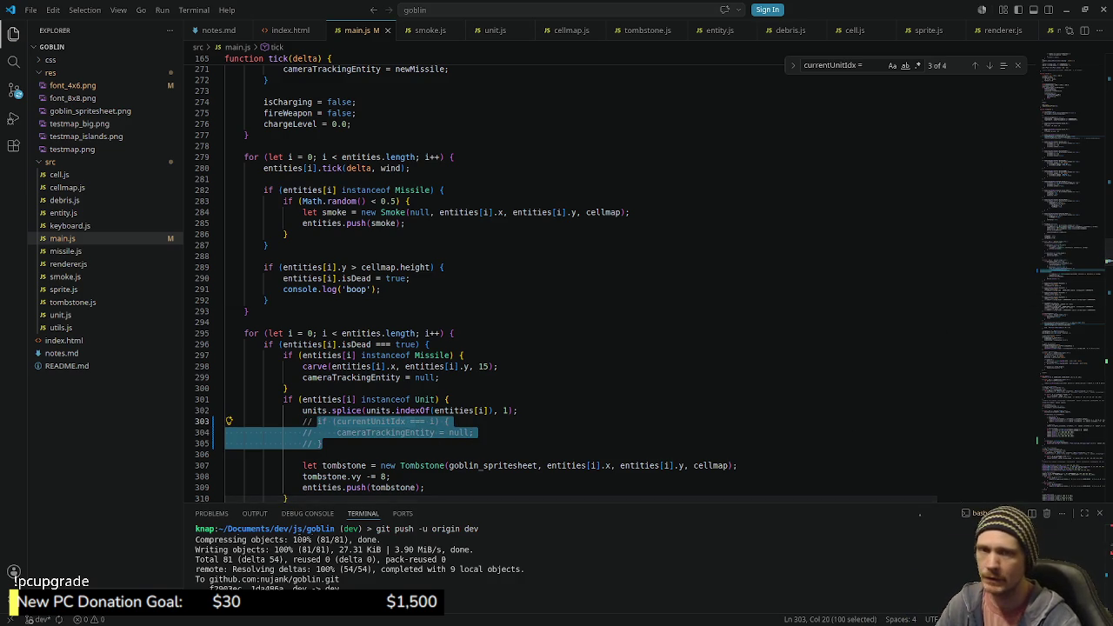
key(ctrl+s)
key(alt+Tab)
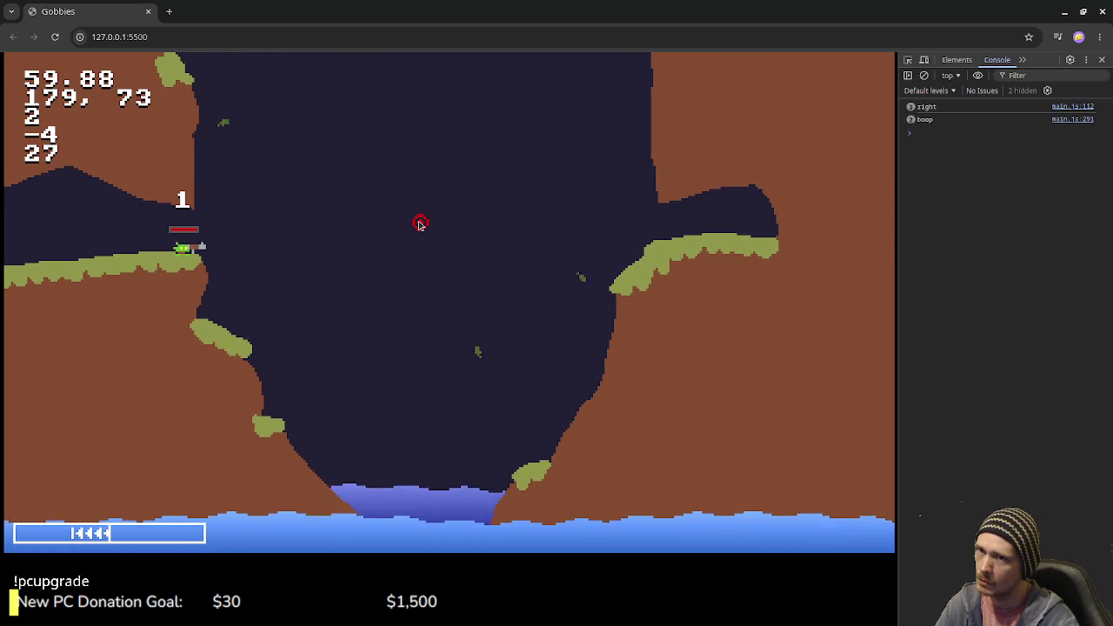
Step: Return to main.js after the playtest logs 'boop' when a unit falls into the water
key(alt+Tab)
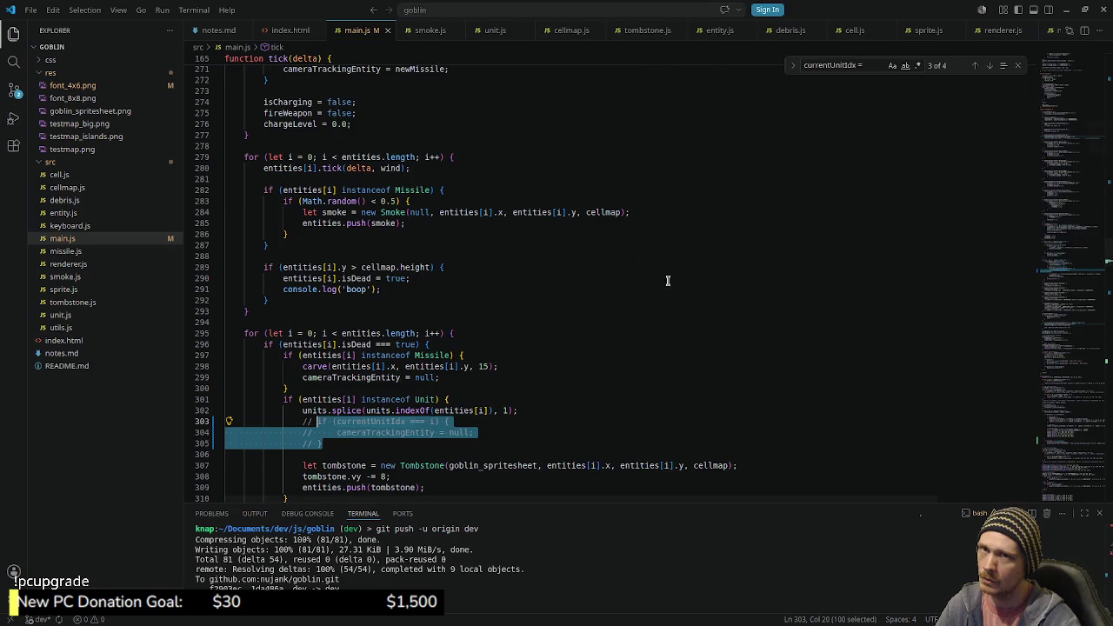
Step: Move the cameraTrackingEntity = null line above the commented if check and uncomment it
click(498, 348)
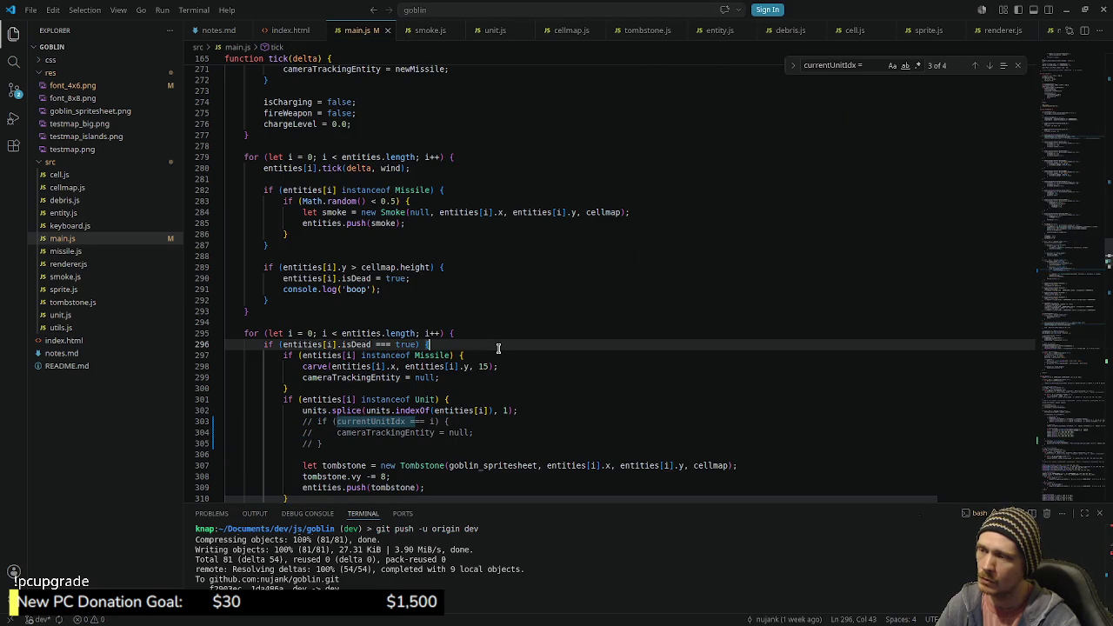
scroll(498, 348, down, 1)
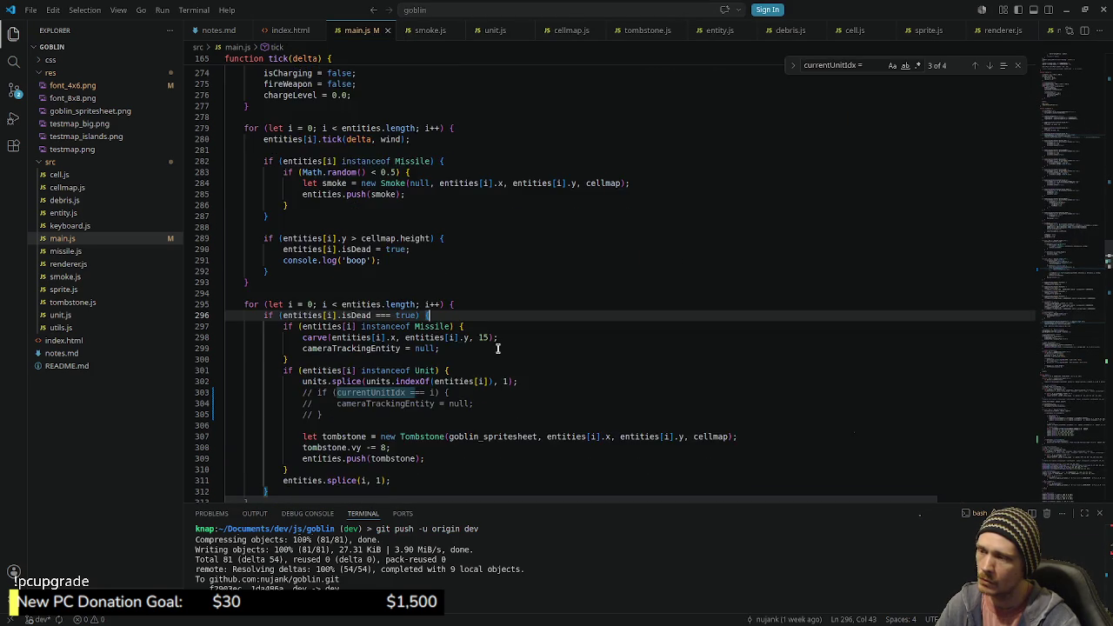
scroll(497, 345, down, 3)
scroll(511, 333, up, 4)
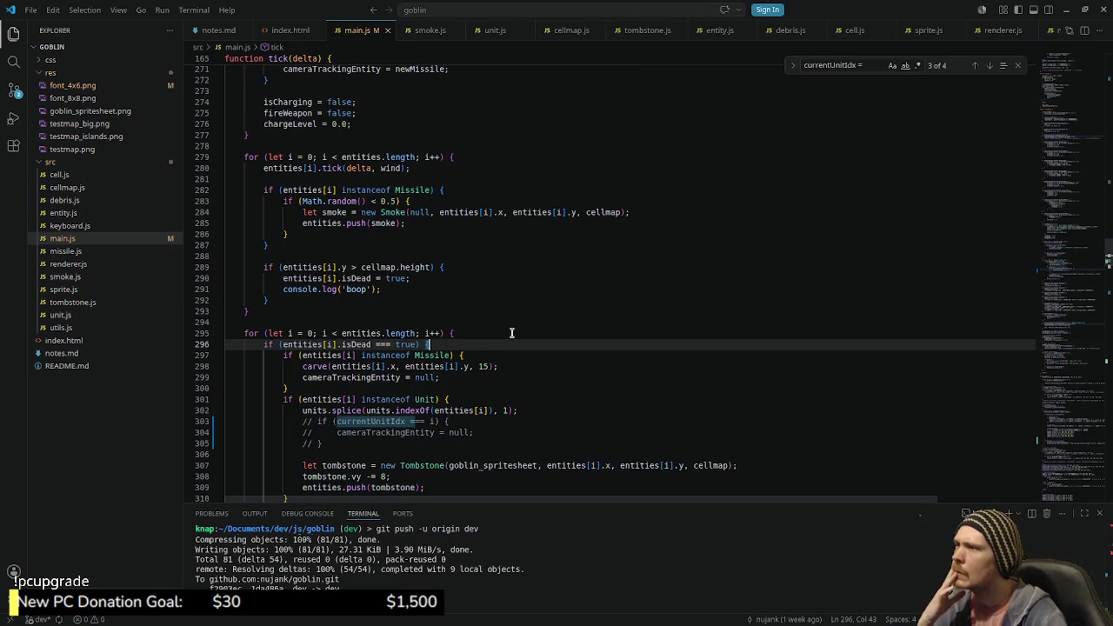
scroll(509, 347, down, 2)
scroll(500, 381, down, 2)
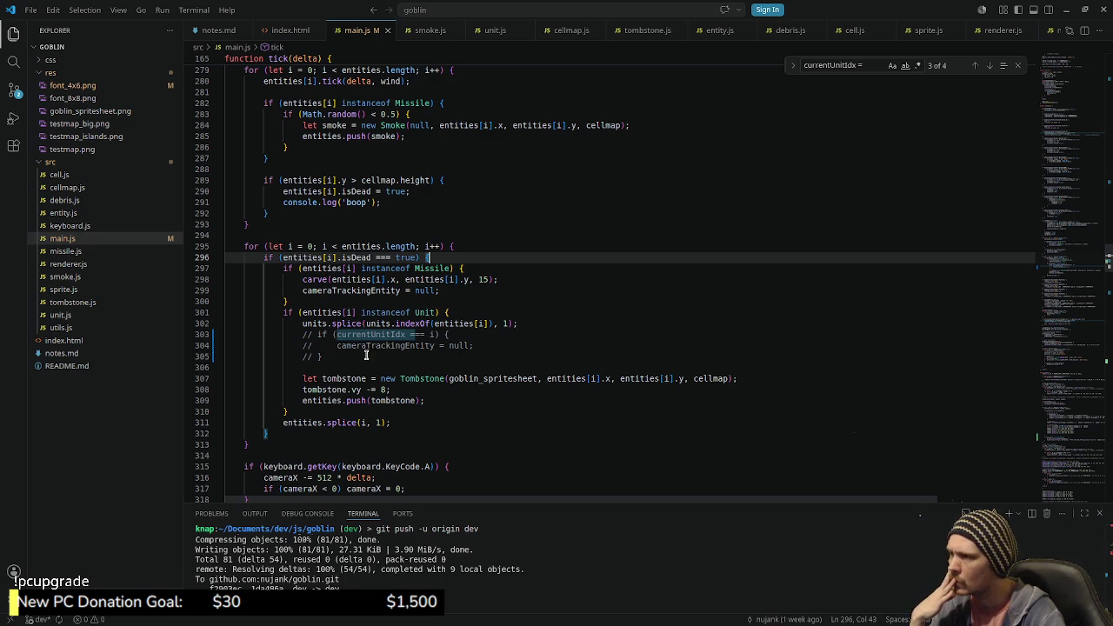
click(340, 345)
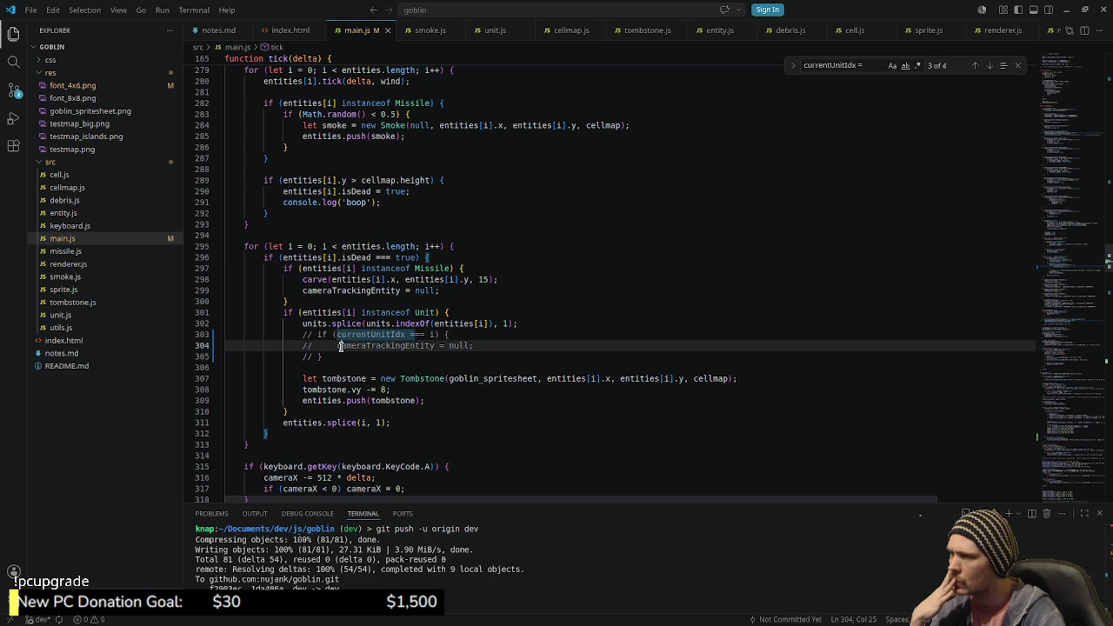
key(alt+Up)
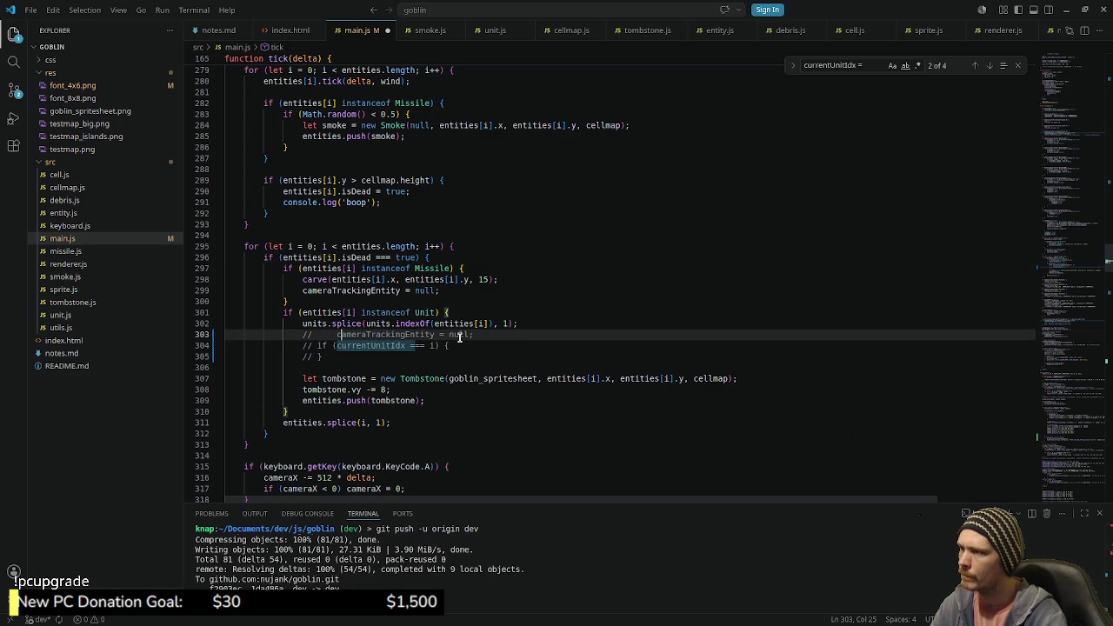
key(ctrl+slash)
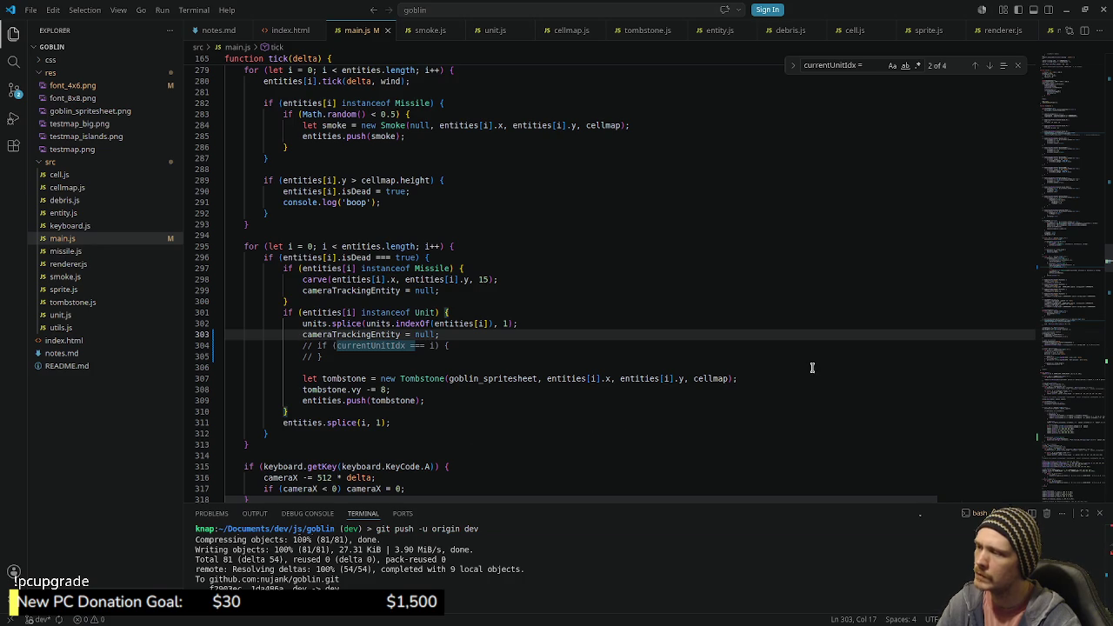
key(alt+Tab)
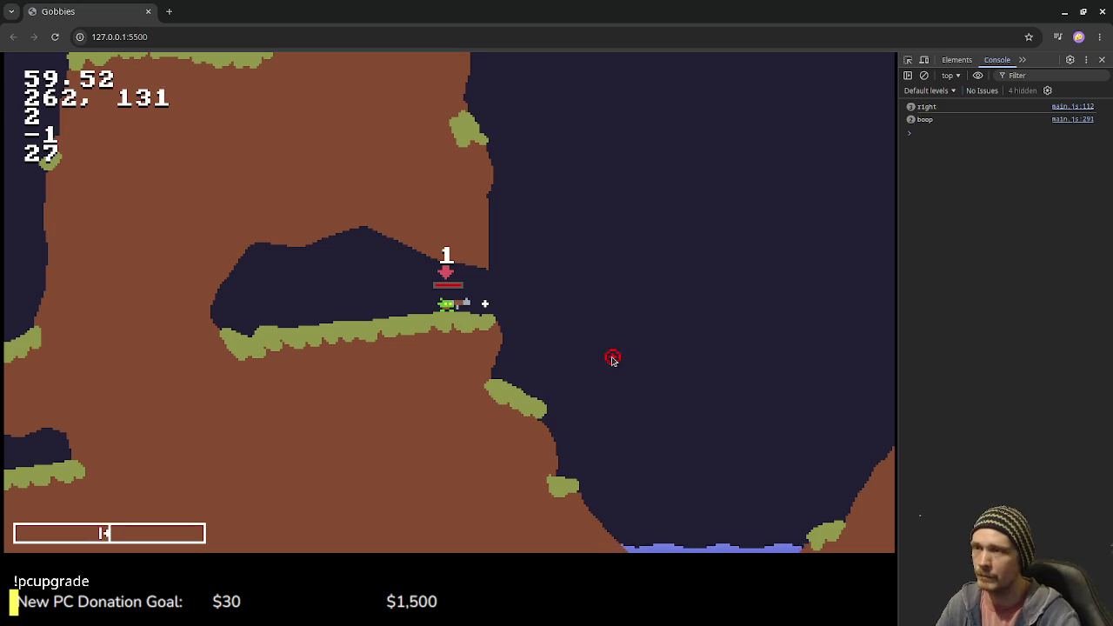
click(1063, 12)
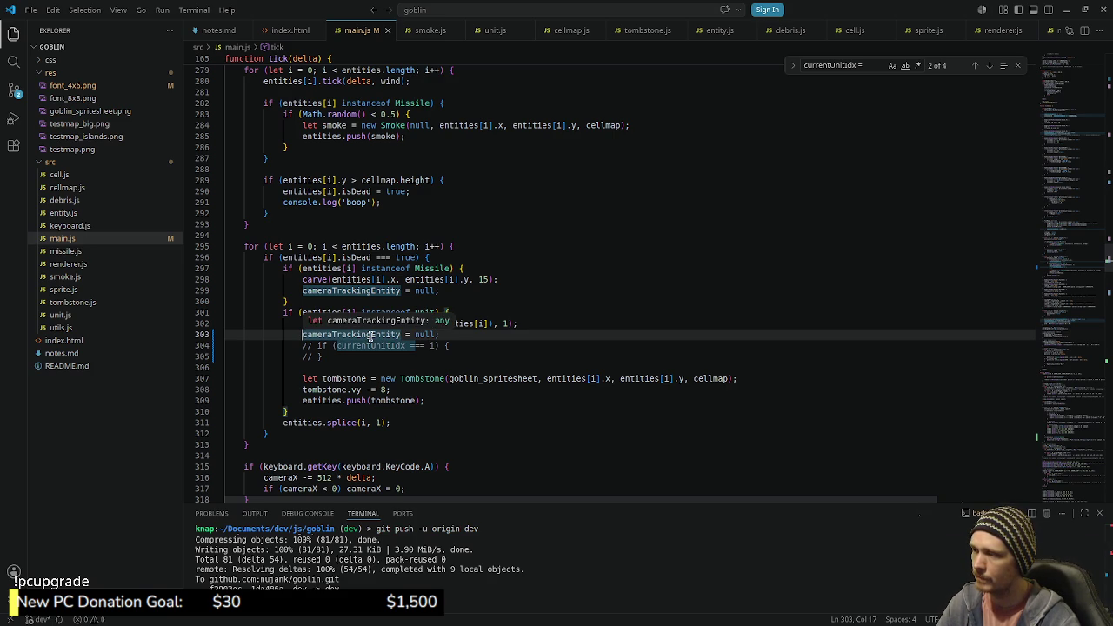
Step: Move the camera-reset line back inside the if and uncomment the currentUnitIdx === i check
key(alt+Down)
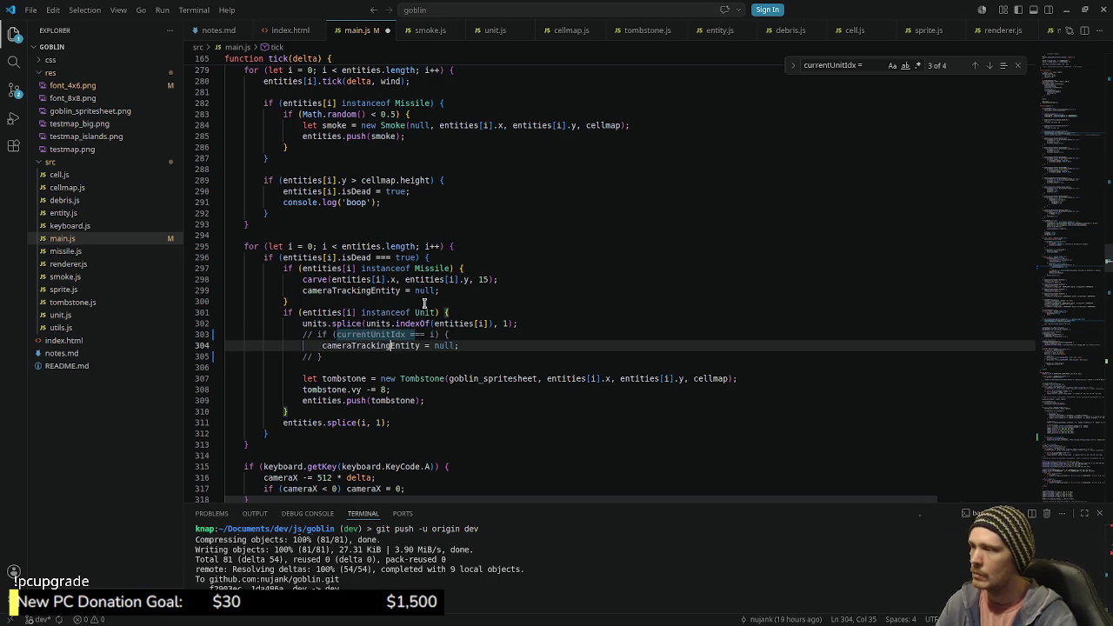
key(Down)
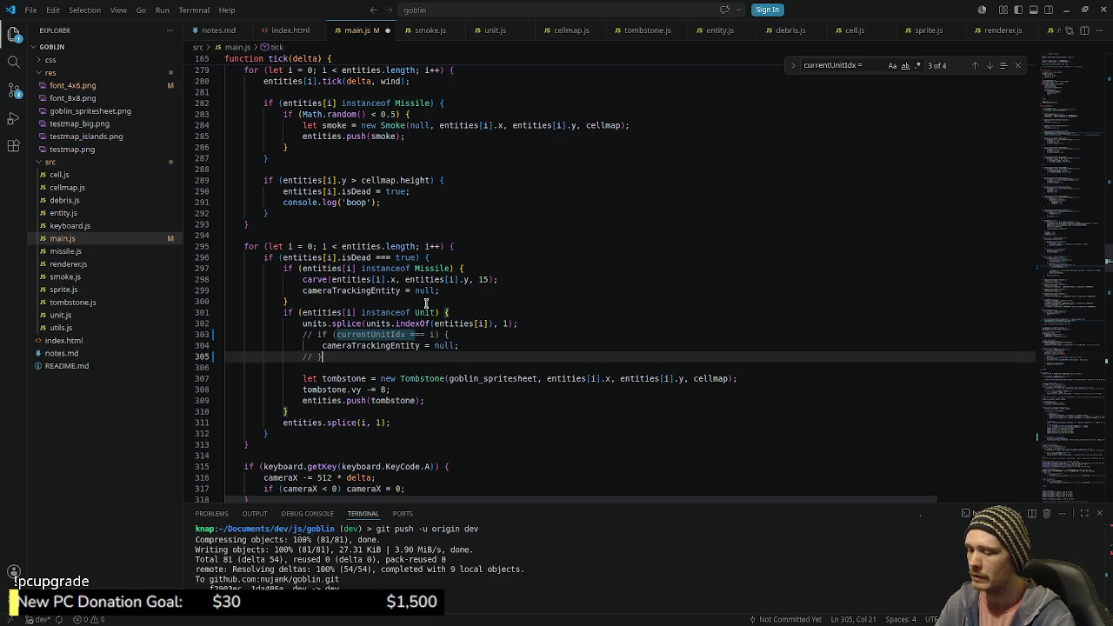
key(Up)
key(Up)
key(Delete)
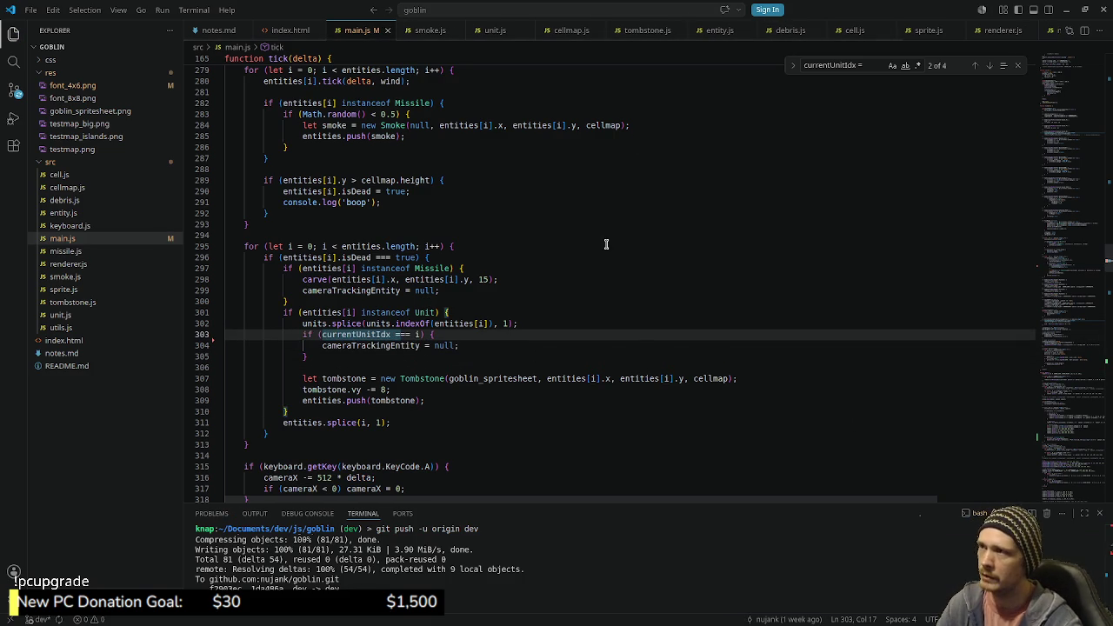
Step: Scroll up to the testmap_big.png map path on line 78
drag(1070, 261, 1072, 146)
scroll(569, 223, up, 2)
scroll(522, 253, up, 3)
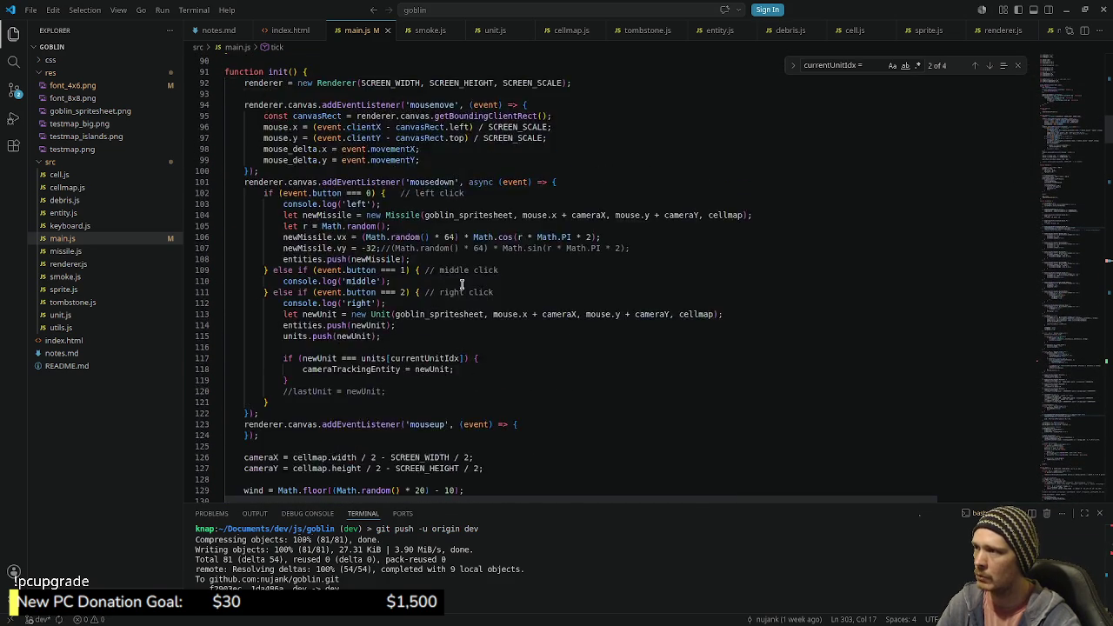
scroll(477, 286, up, 3)
click(449, 220)
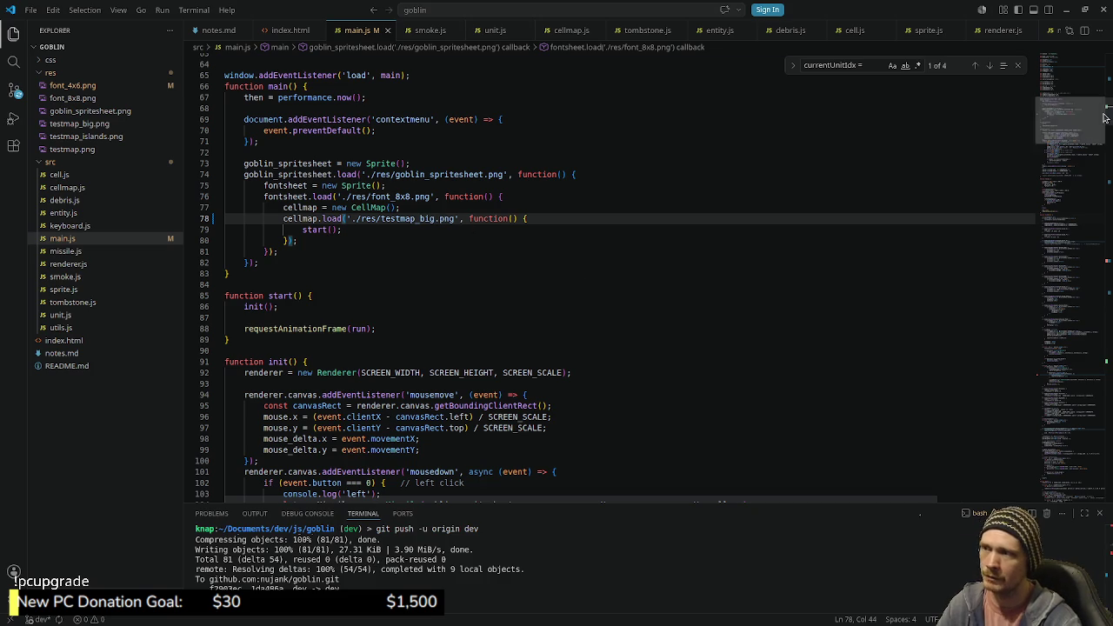
key(alt+Tab)
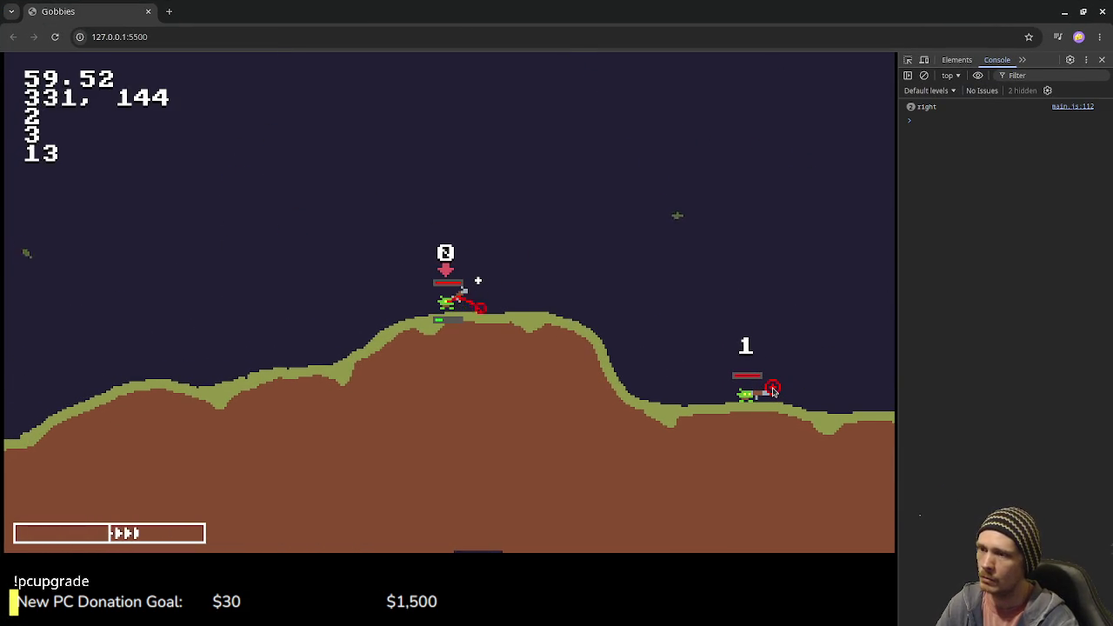
Step: Fire alternating shots: unit 0, then unit 1 at unit 0, then unit 0 twice at unit 1
click(773, 390)
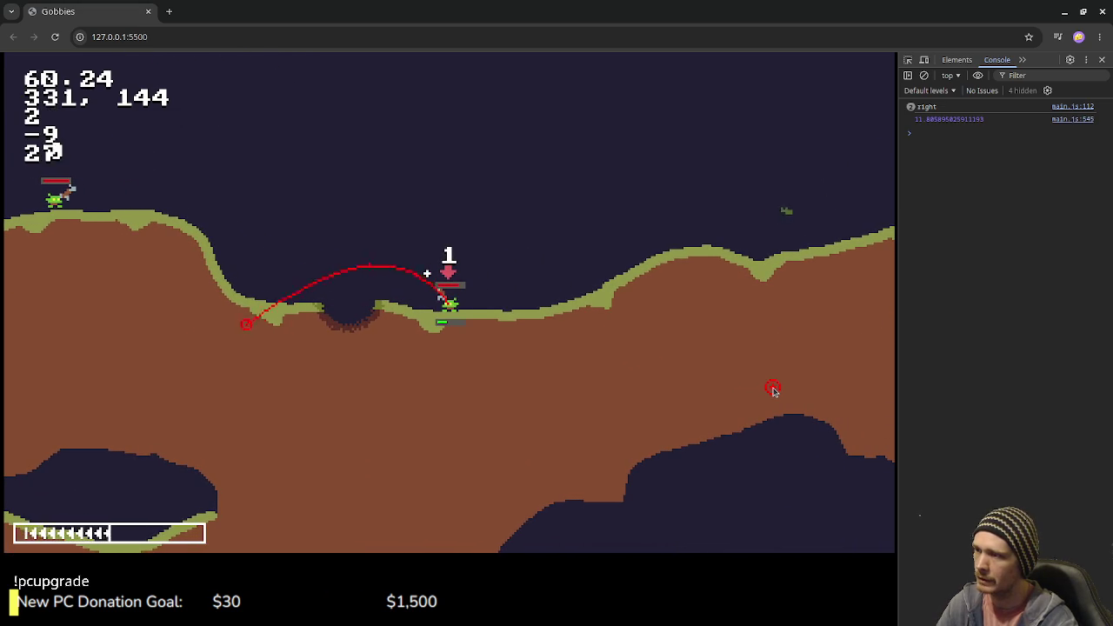
click(773, 390)
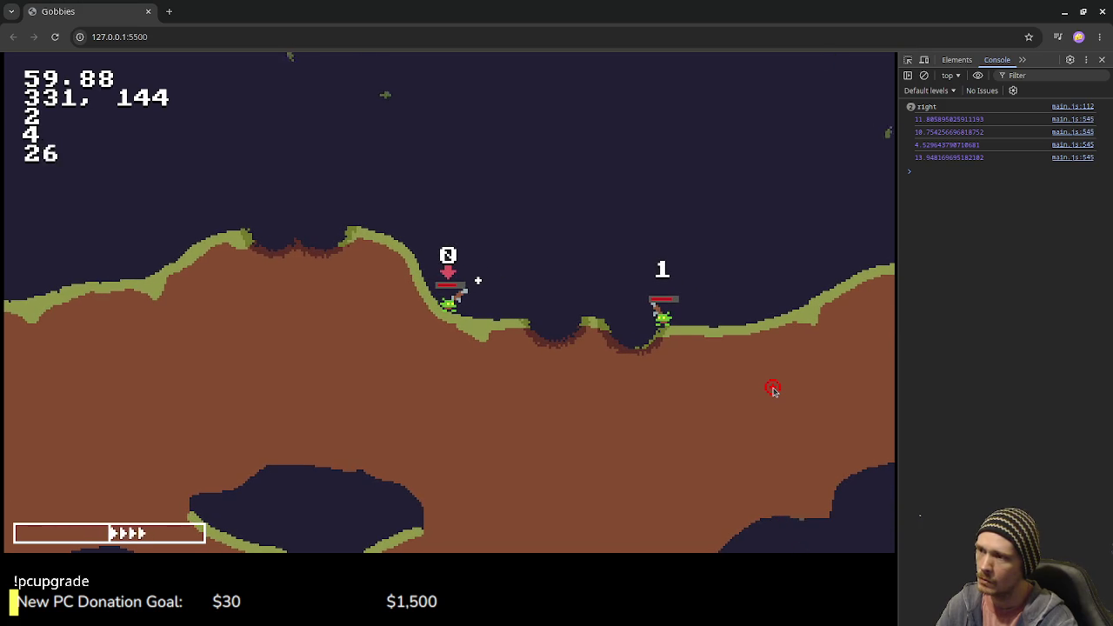
key(space)
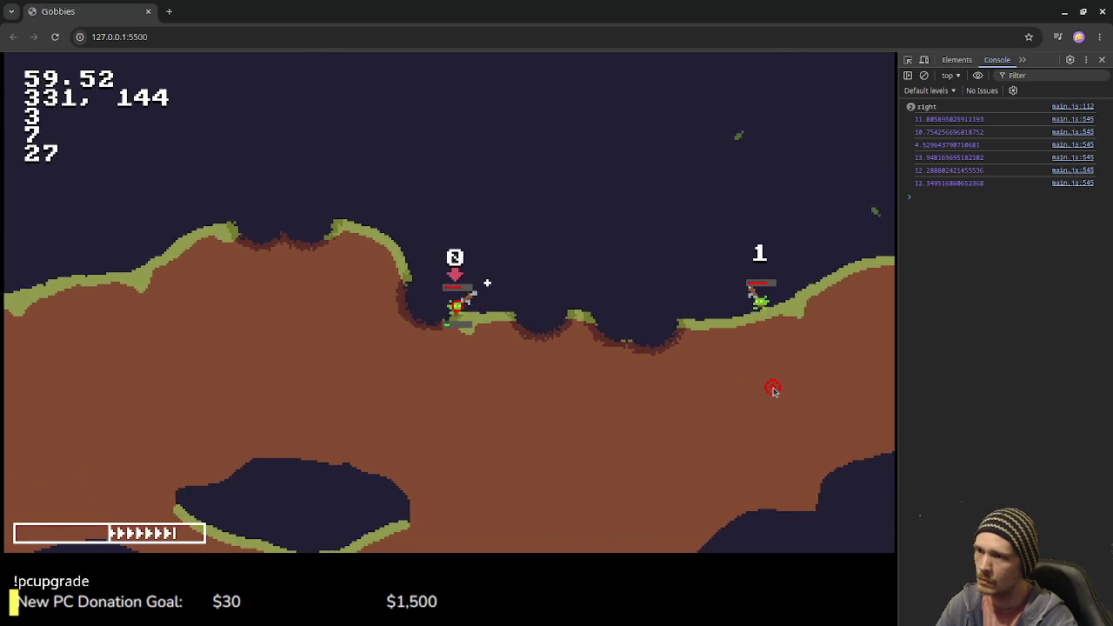
click(773, 391)
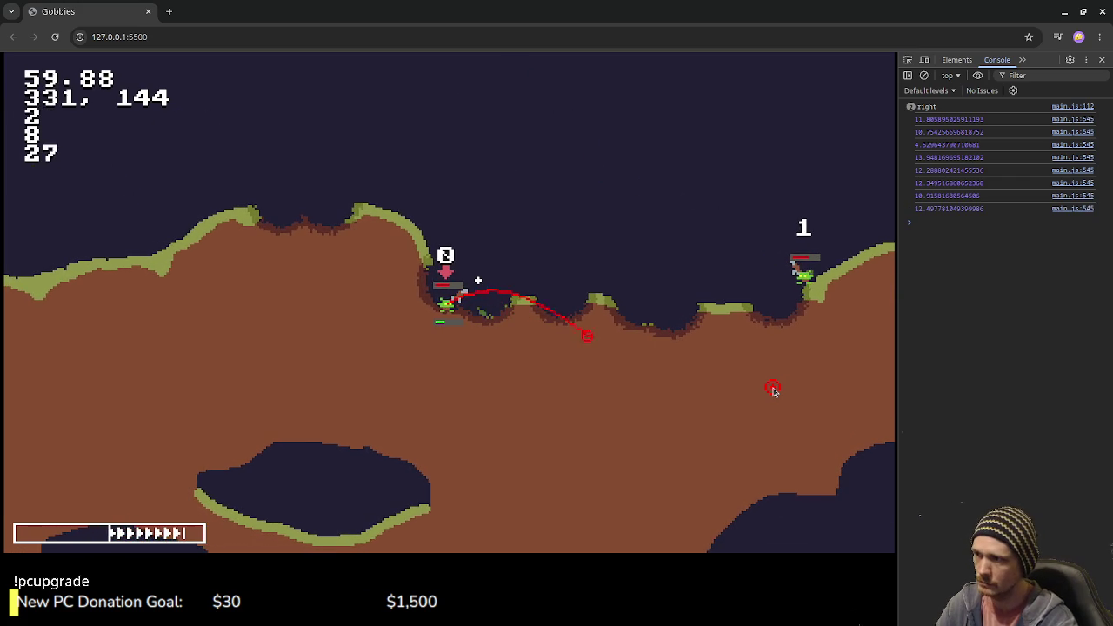
Step: Fire five more alternating shots between units 0 and 1, ending with unit 1's shell
click(773, 389)
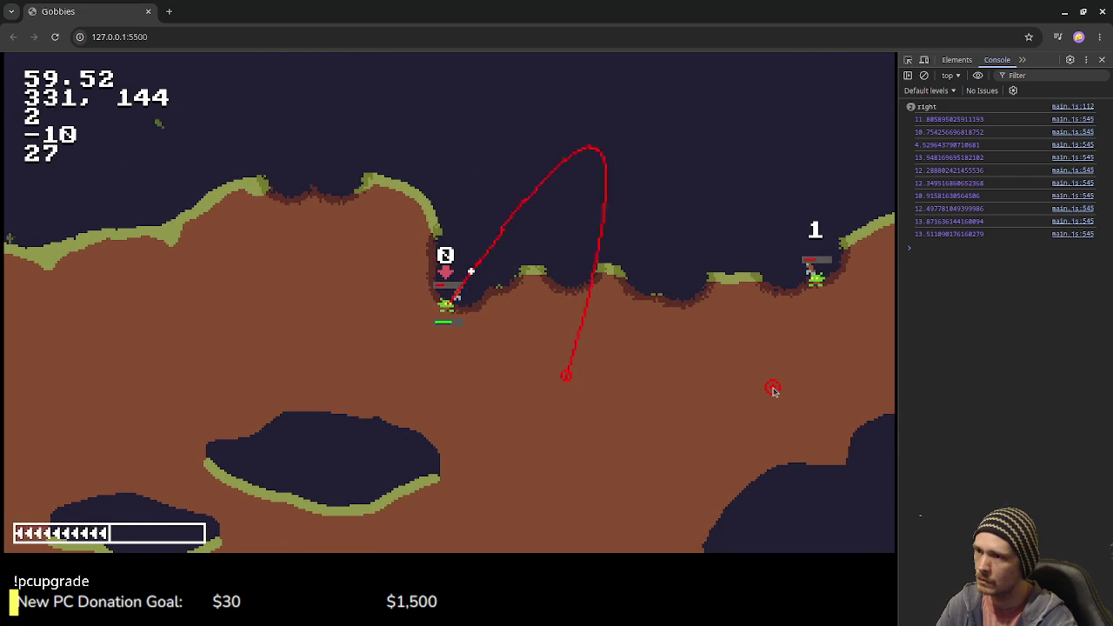
key(space)
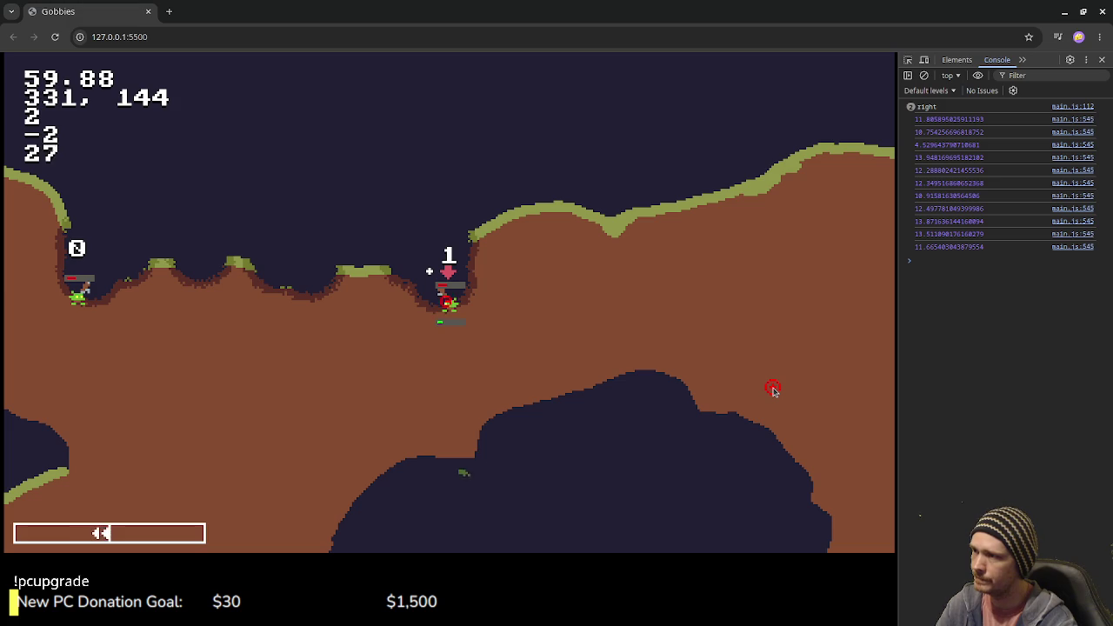
key(space)
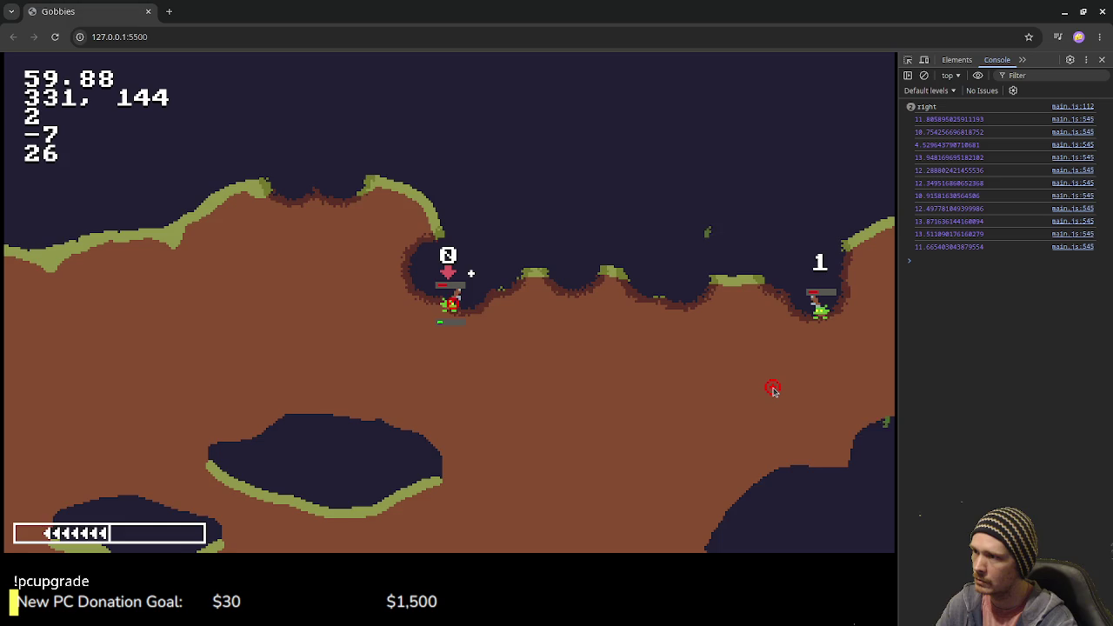
click(773, 390)
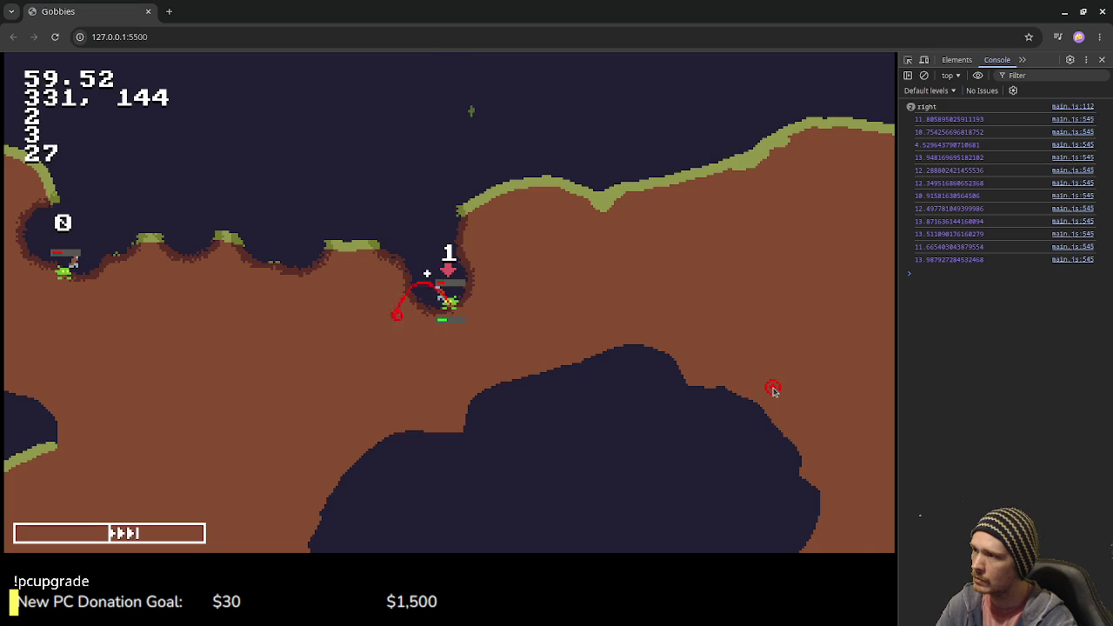
key(space)
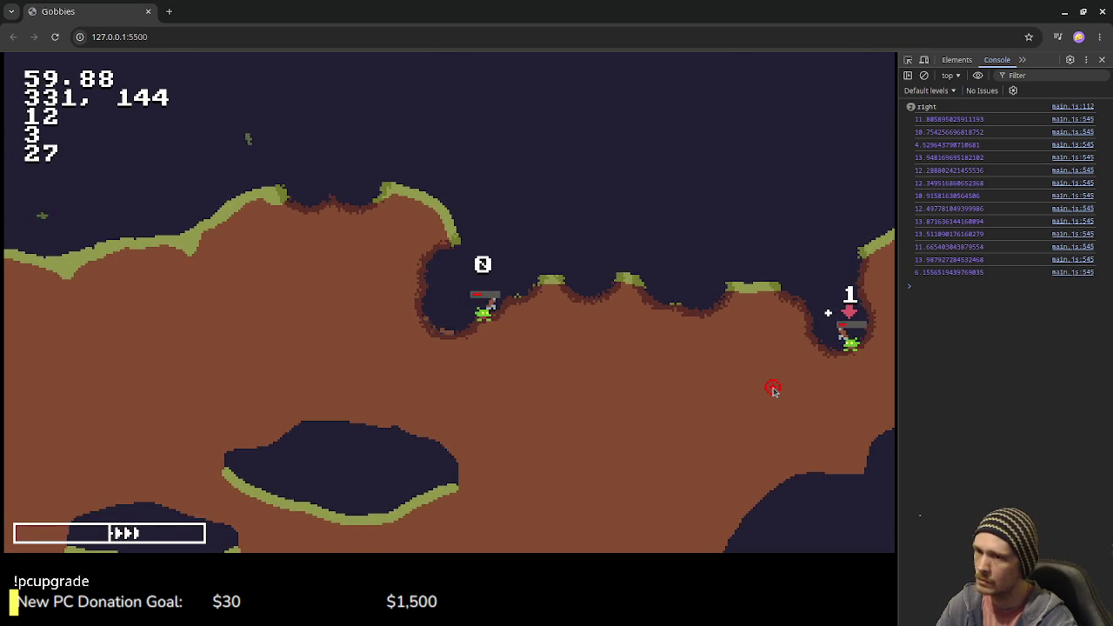
Step: Trade shots between units 0 and 1, firing with Up/space and clicks, until unit 1 falls
key(Up)
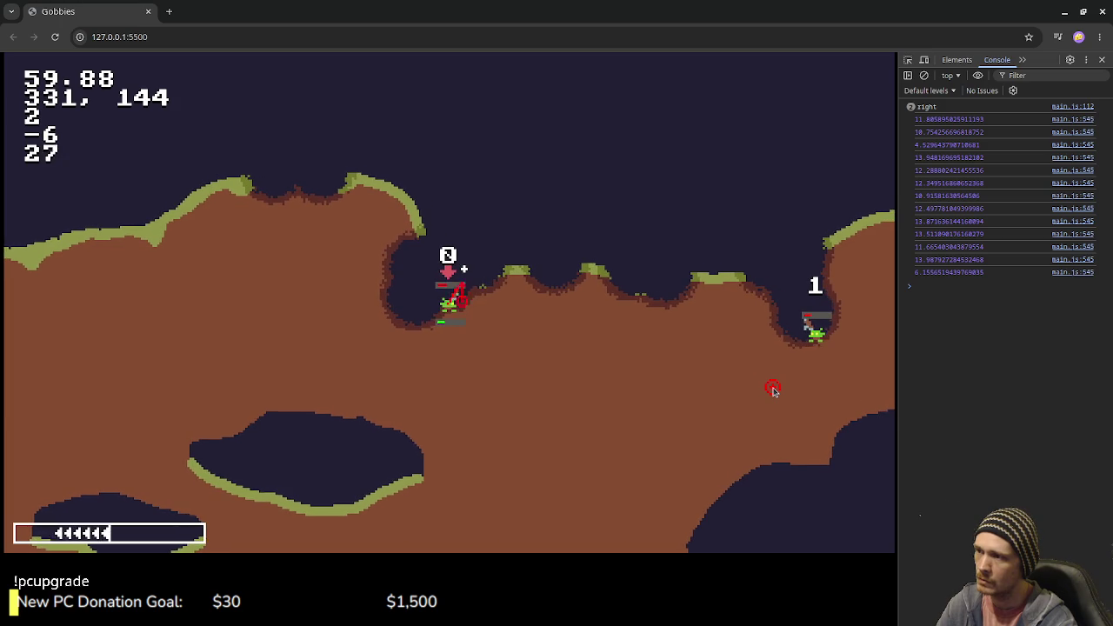
key(Up)
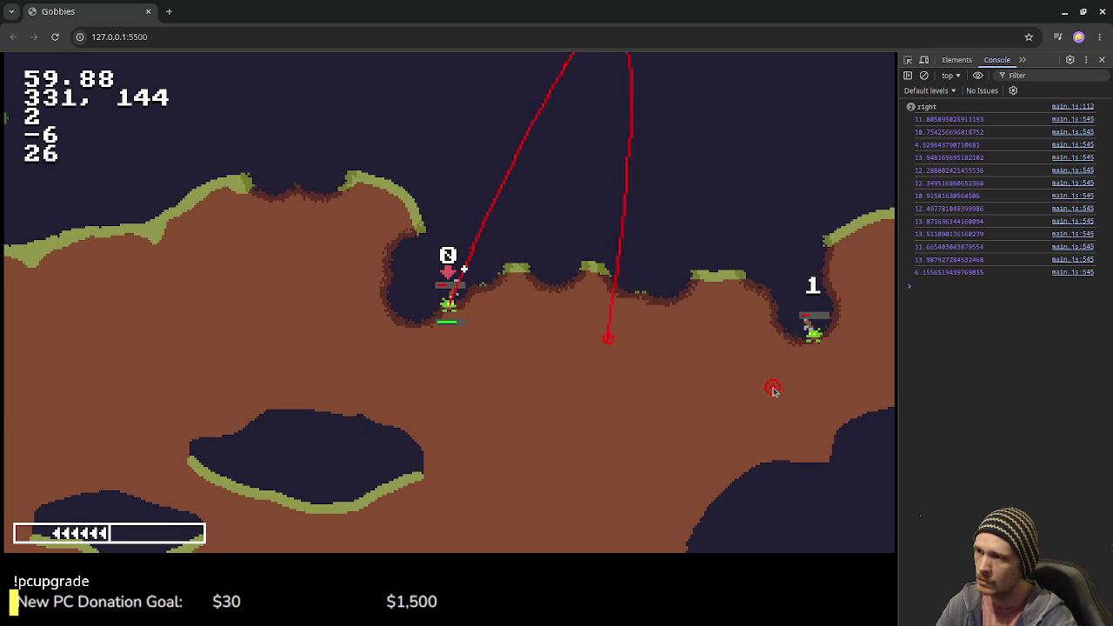
key(space)
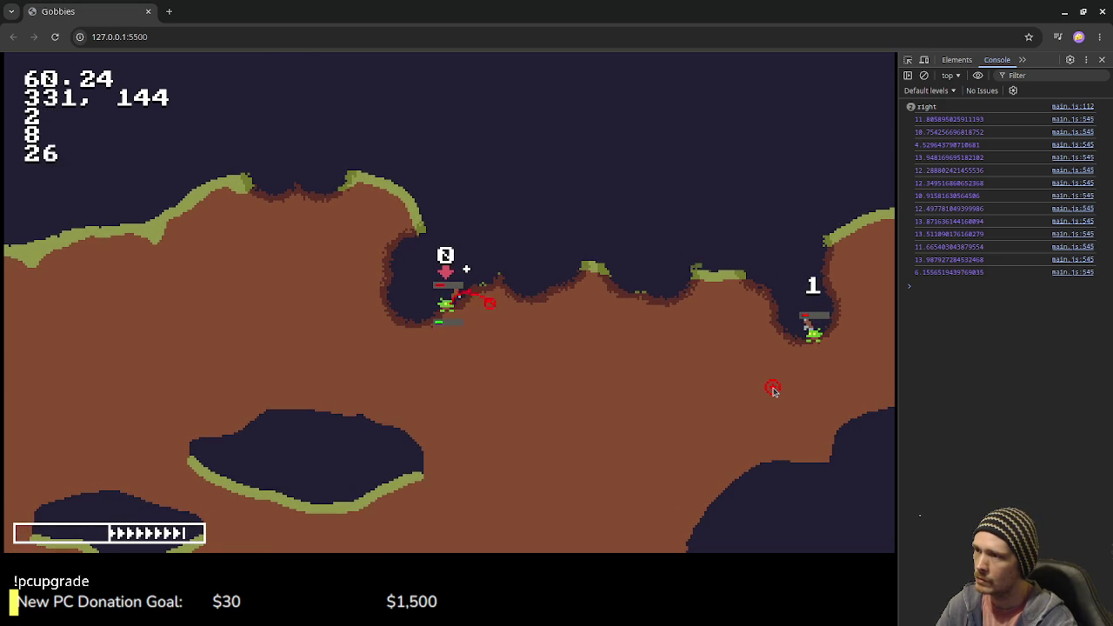
click(773, 389)
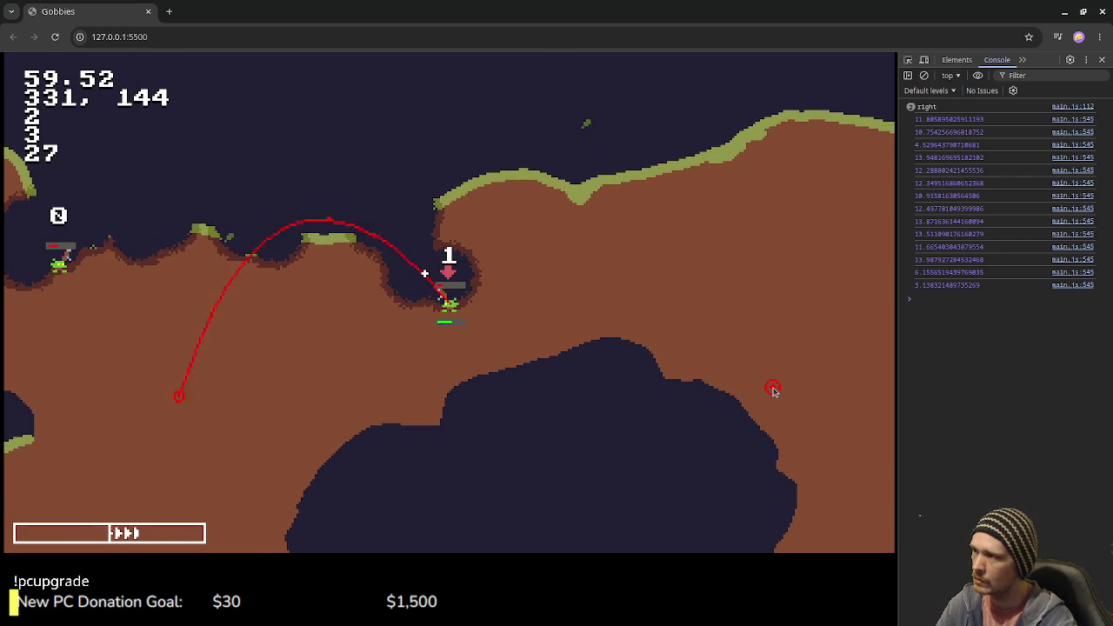
key(space)
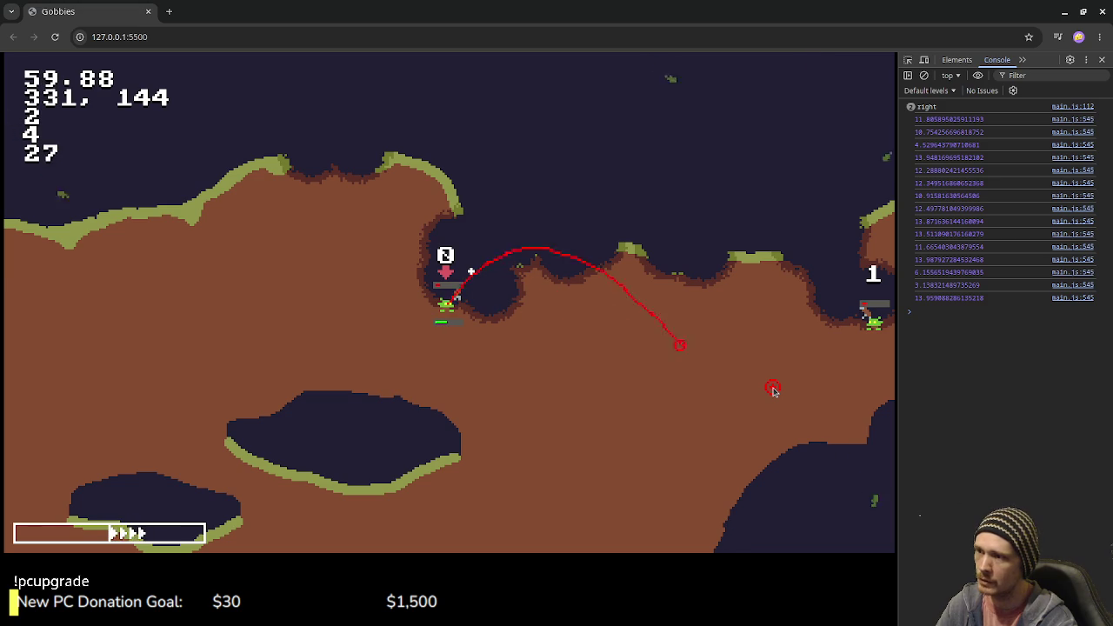
click(773, 388)
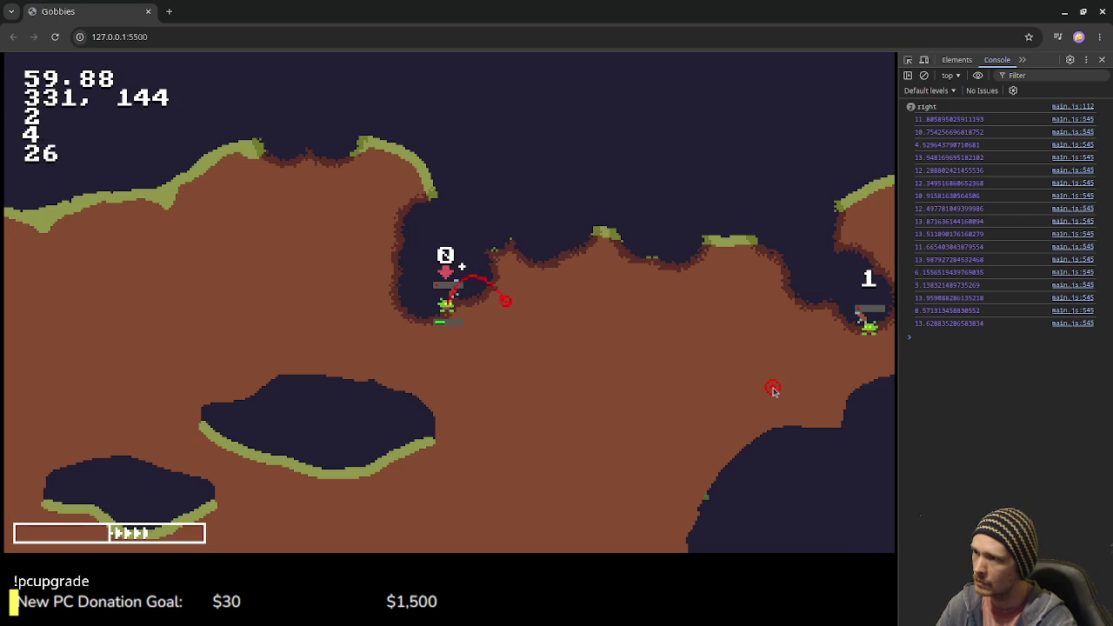
click(773, 390)
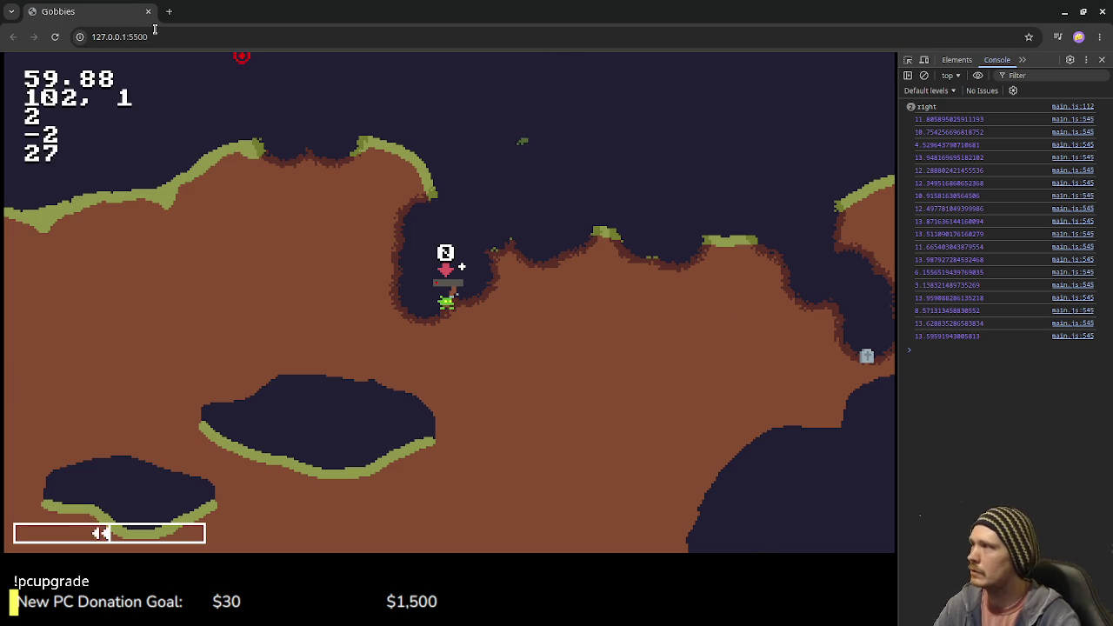
Step: Reload the page for a fresh map, then blast seven craters beneath unit 0 to fling it around
click(54, 37)
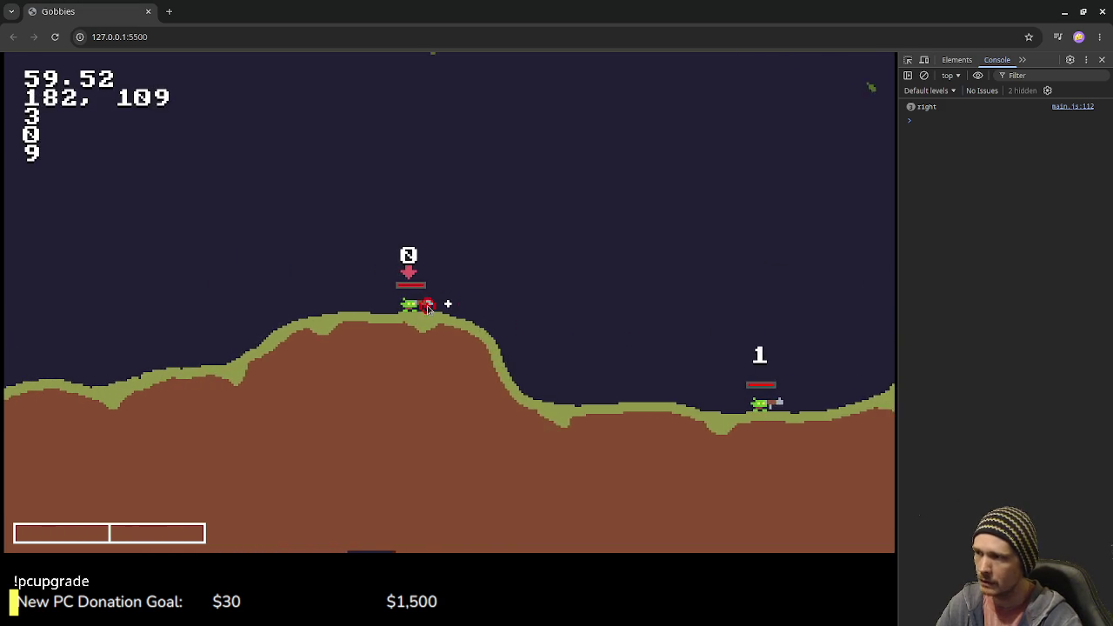
click(448, 319)
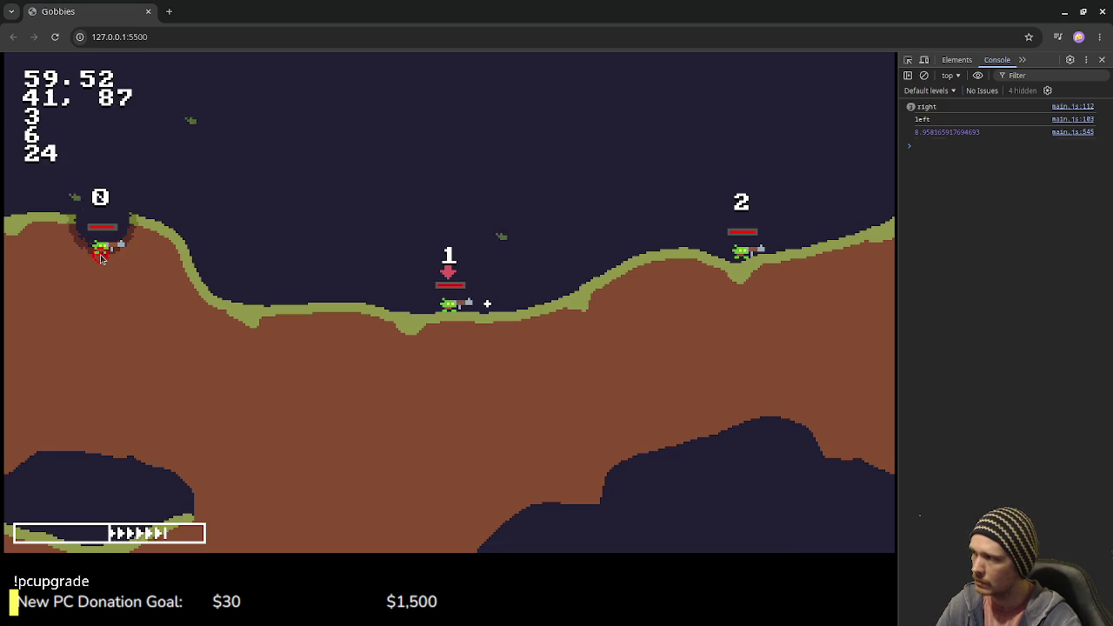
click(101, 258)
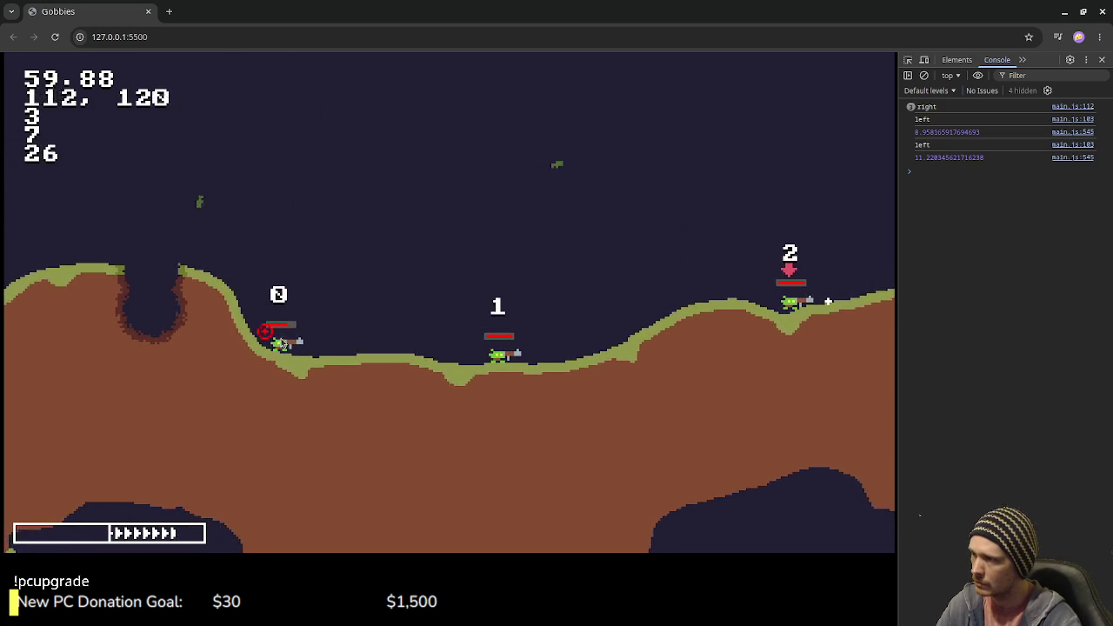
click(311, 357)
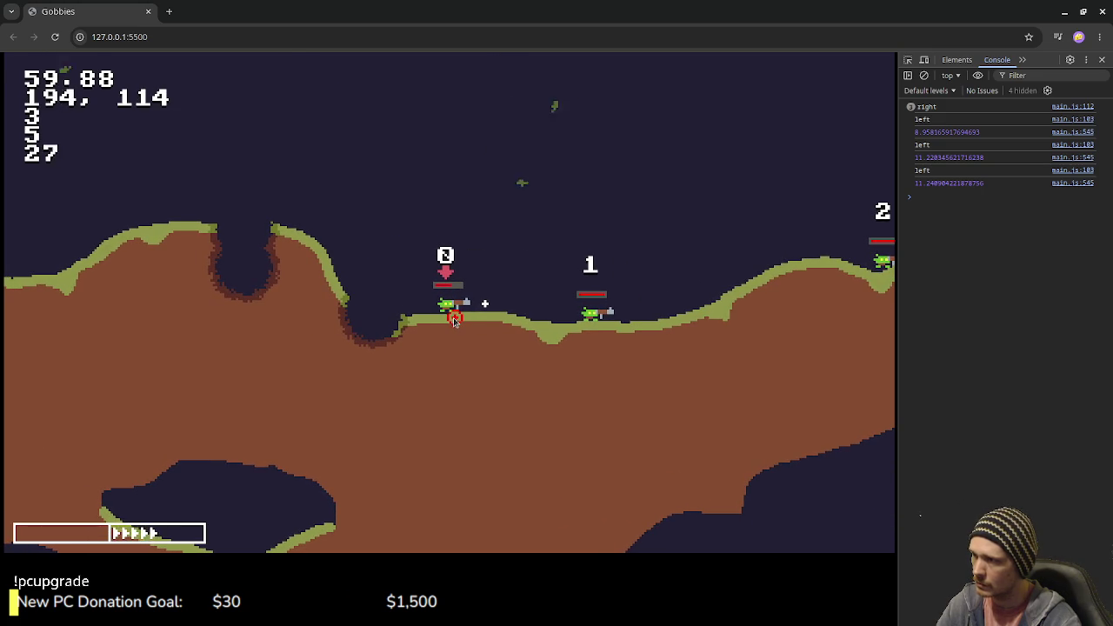
click(452, 316)
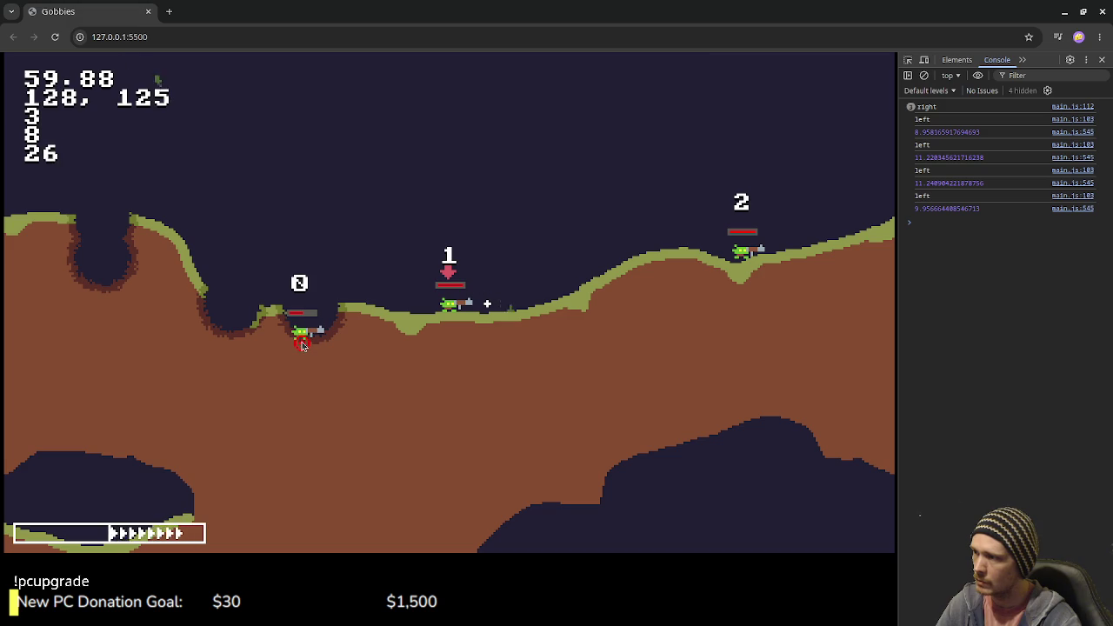
click(302, 346)
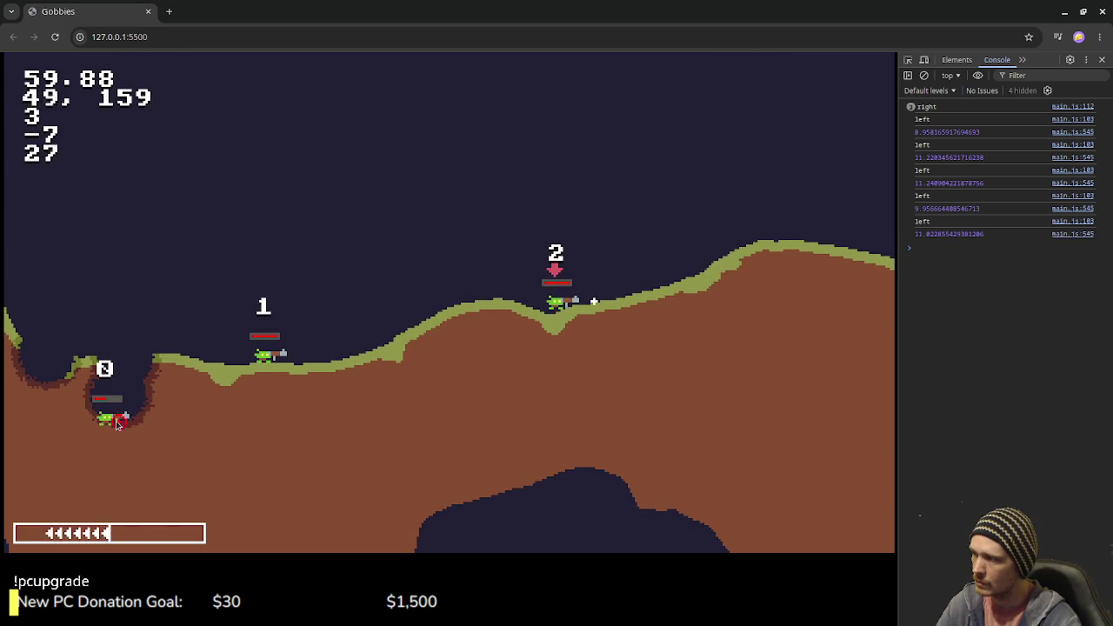
click(107, 426)
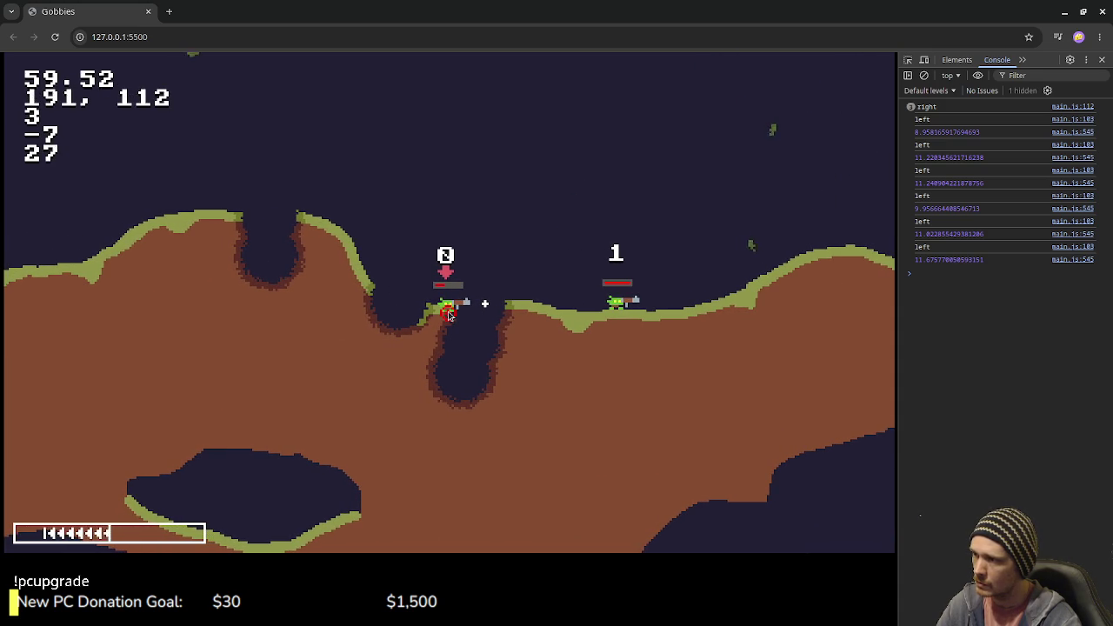
click(447, 316)
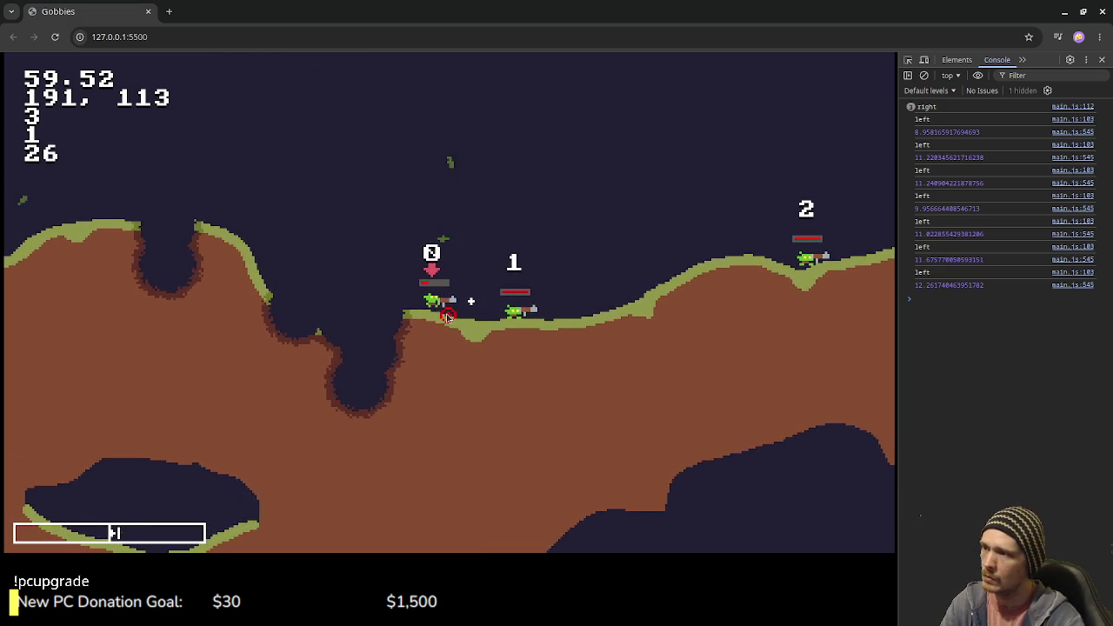
Step: Walk unit 0 left into the cave and blast four craters under it until its turn ends
key(a)
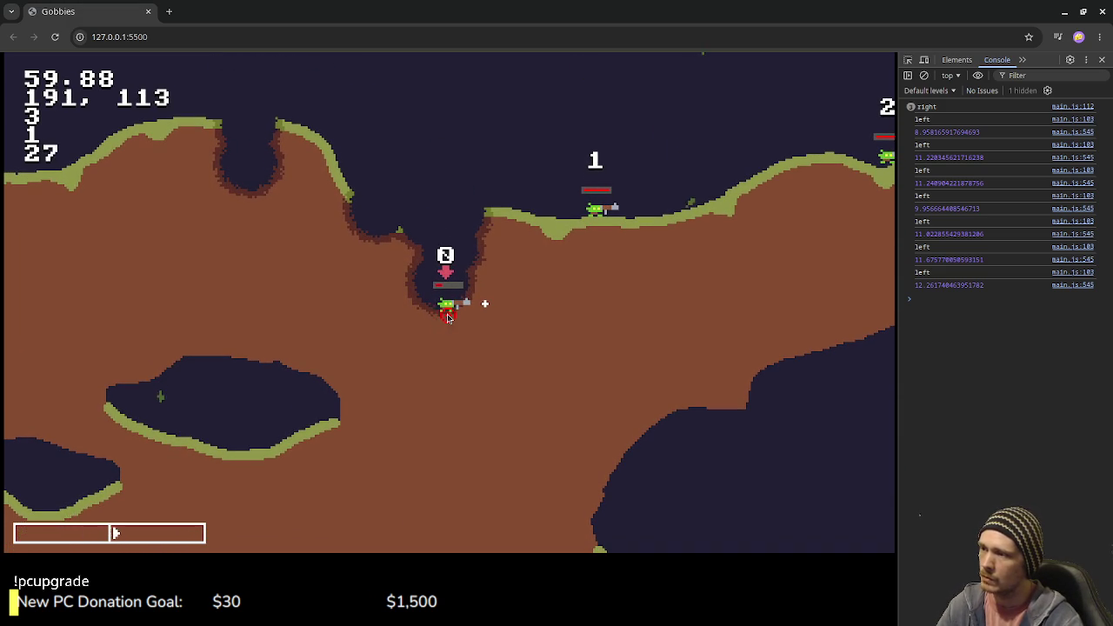
click(448, 317)
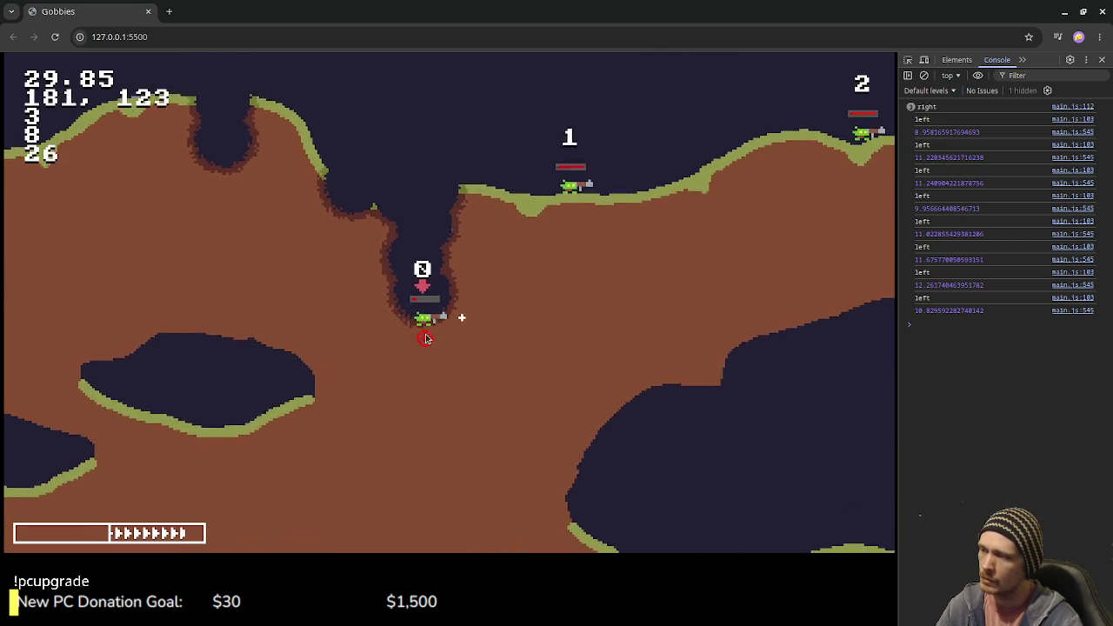
click(425, 338)
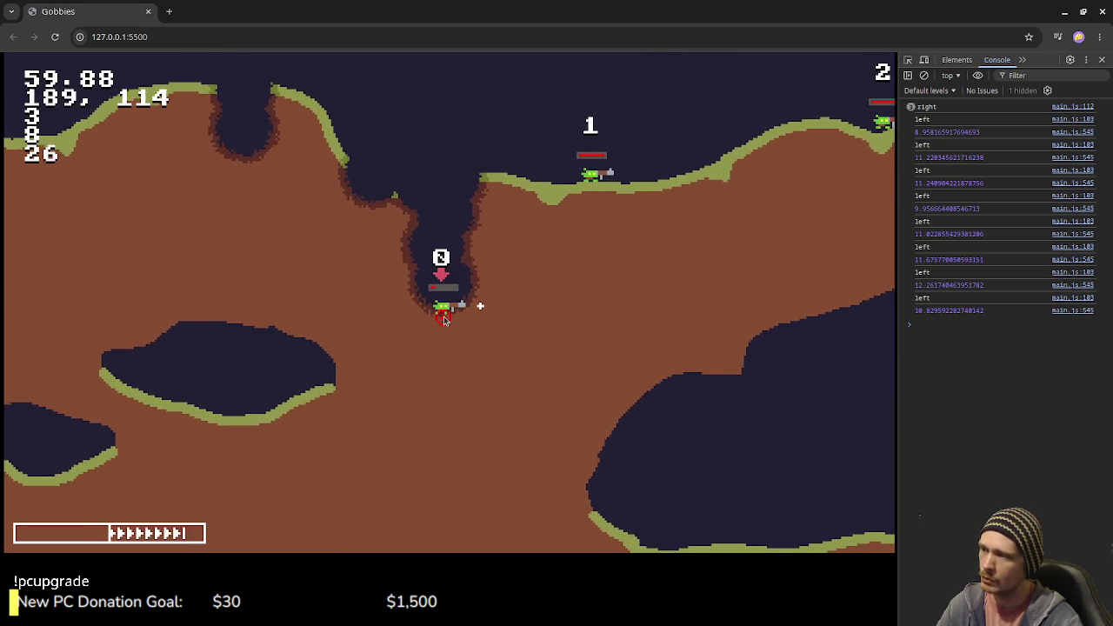
click(449, 317)
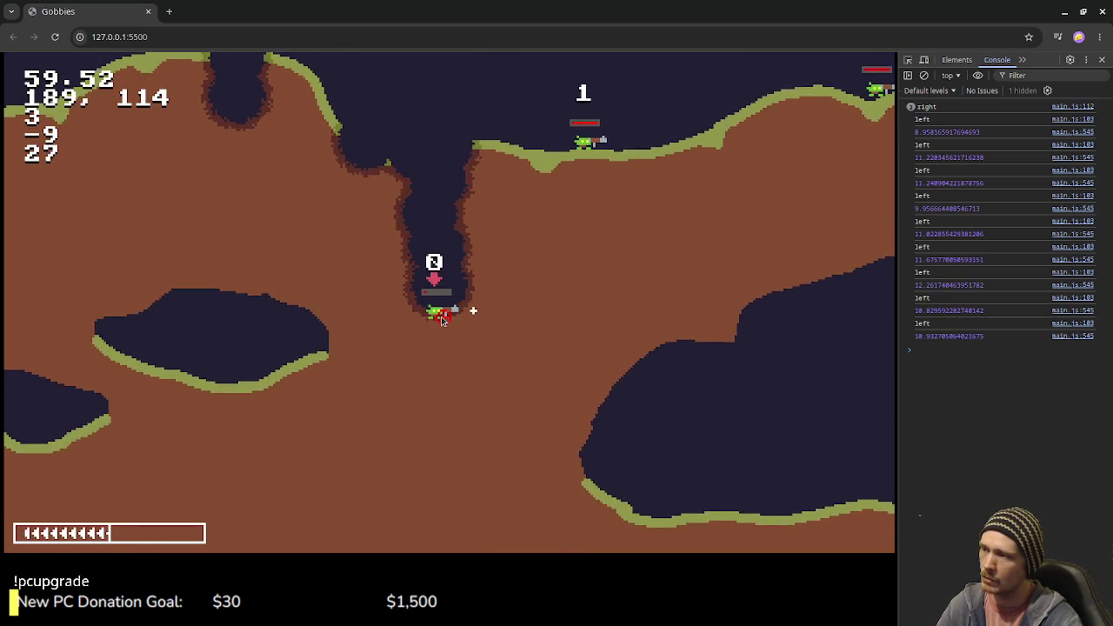
click(448, 316)
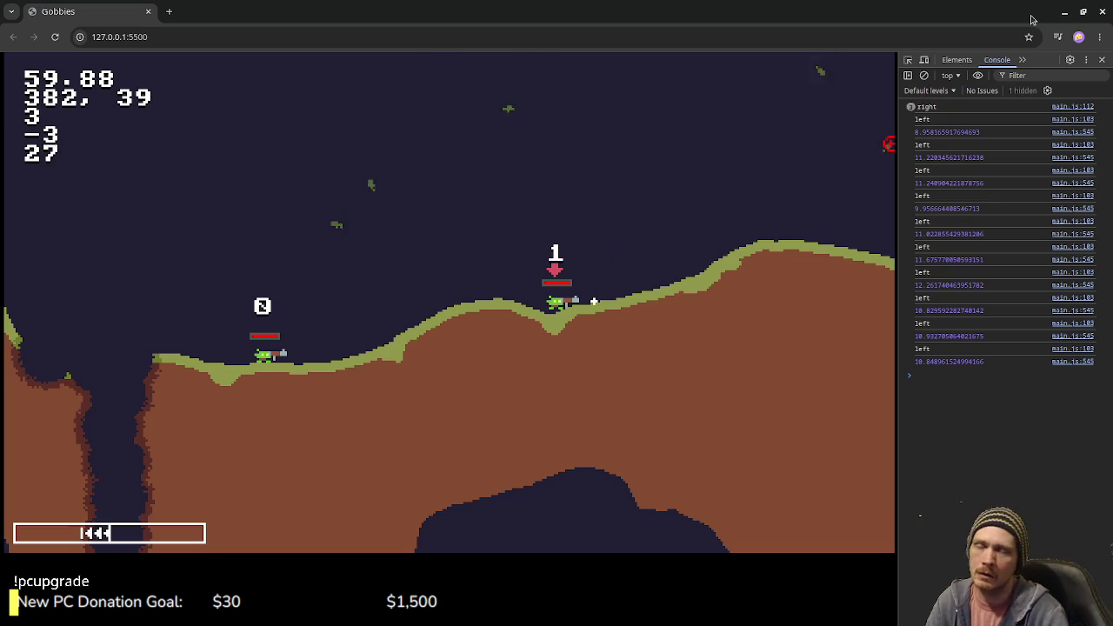
Step: Back in main.js, change the map file name to islands and close the currentUnitIdx search
click(1064, 11)
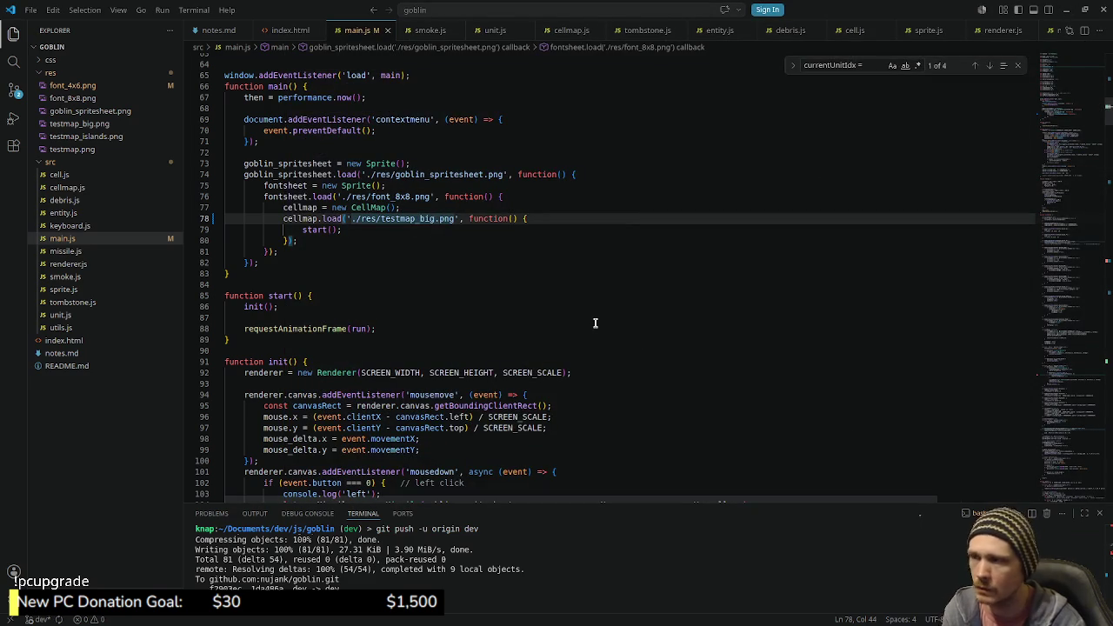
key(BackSpace)
key(BackSpace)
key(BackSpace)
text(islands)
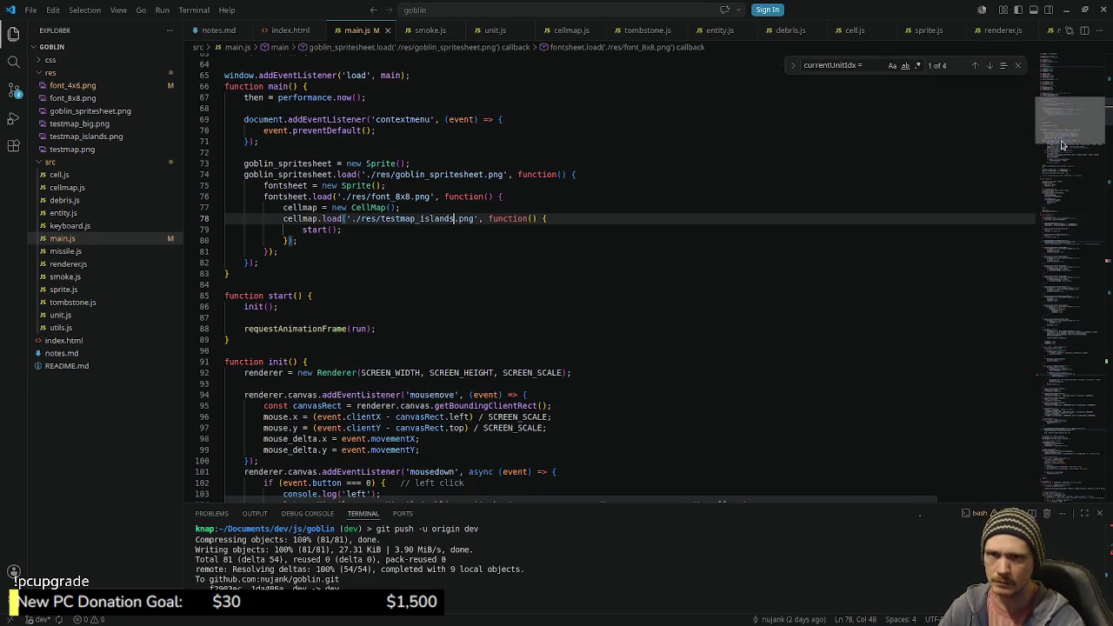
drag(1068, 143, 1065, 101)
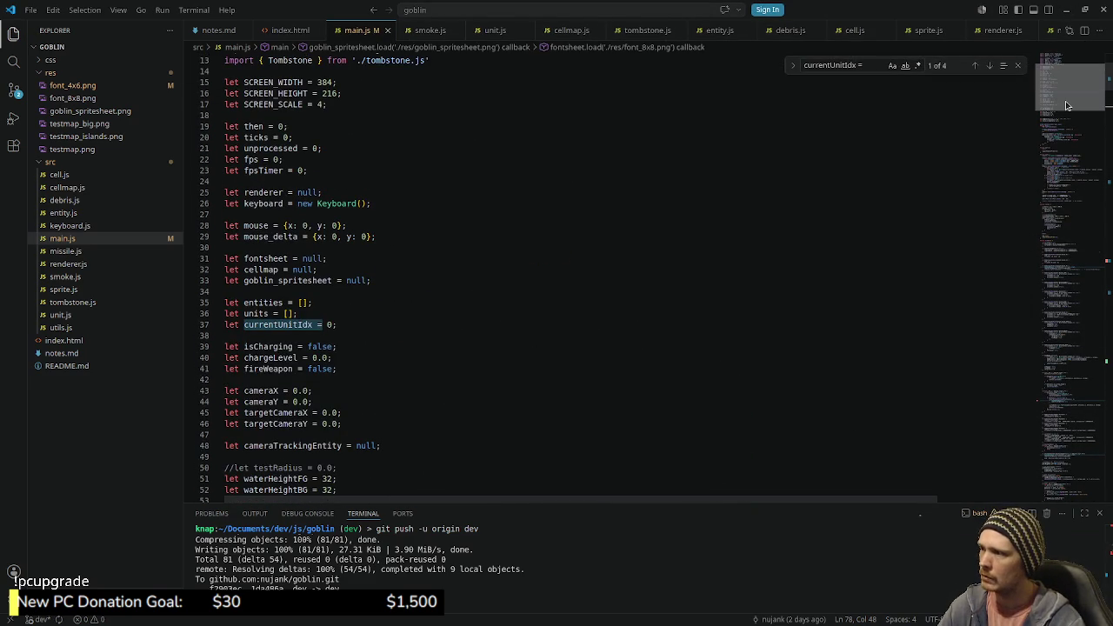
click(1017, 65)
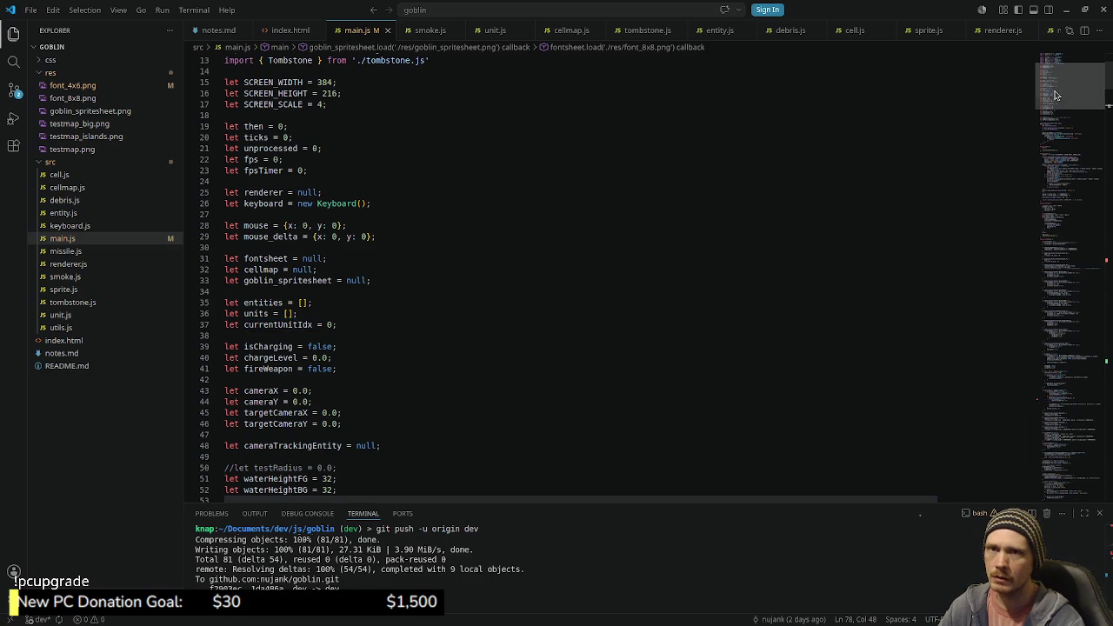
drag(1069, 91, 1087, 257)
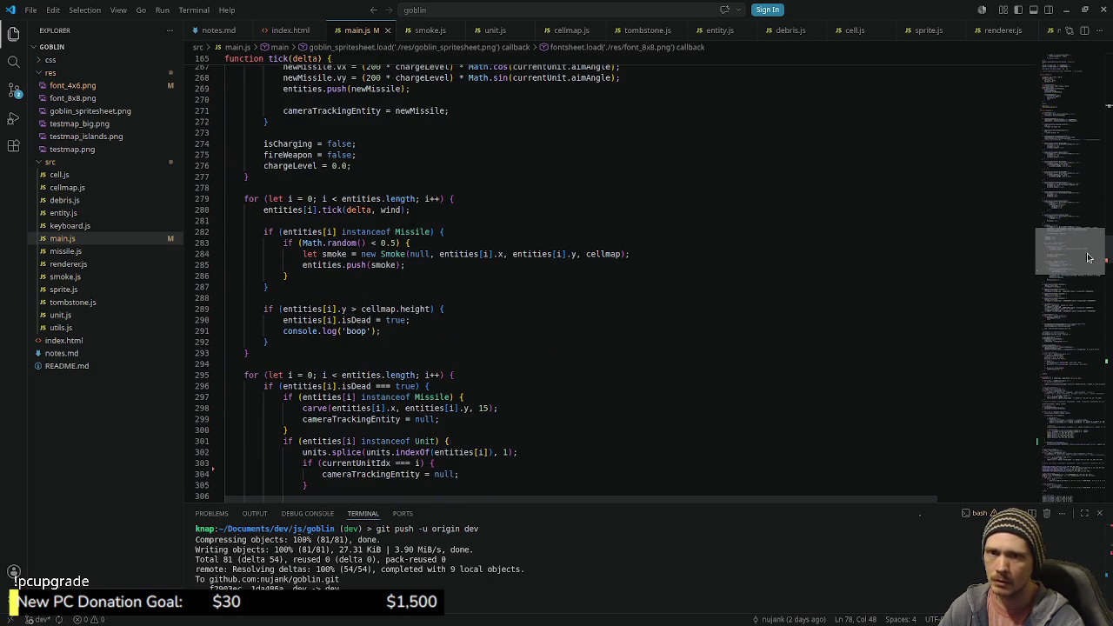
drag(1088, 258, 1088, 261)
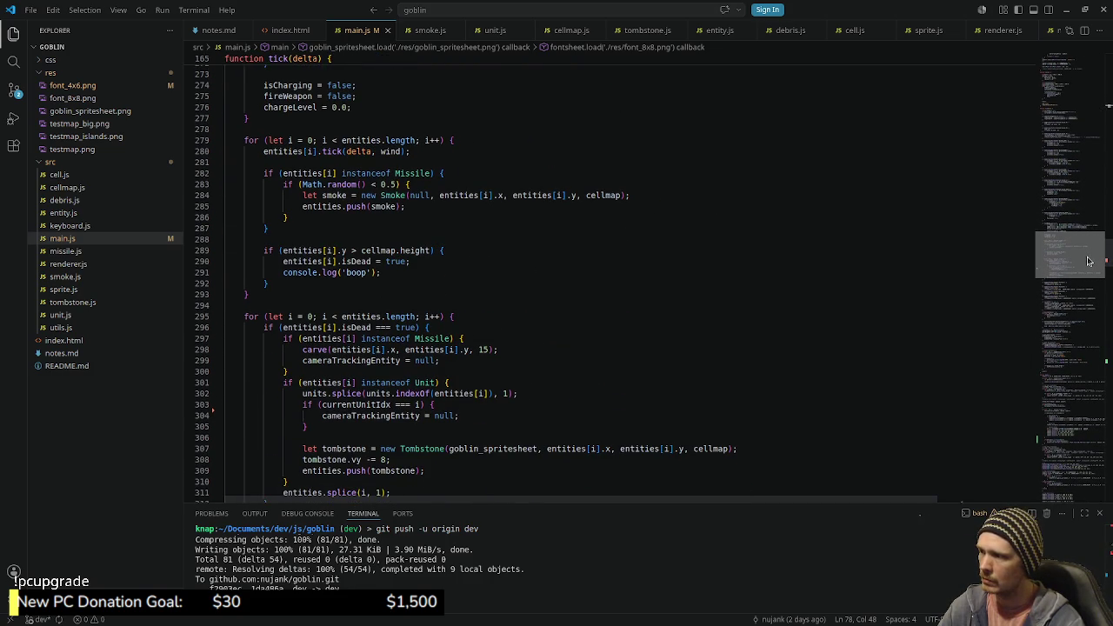
Step: Comment out and move the unit-death check lines, then undo those edits
click(642, 383)
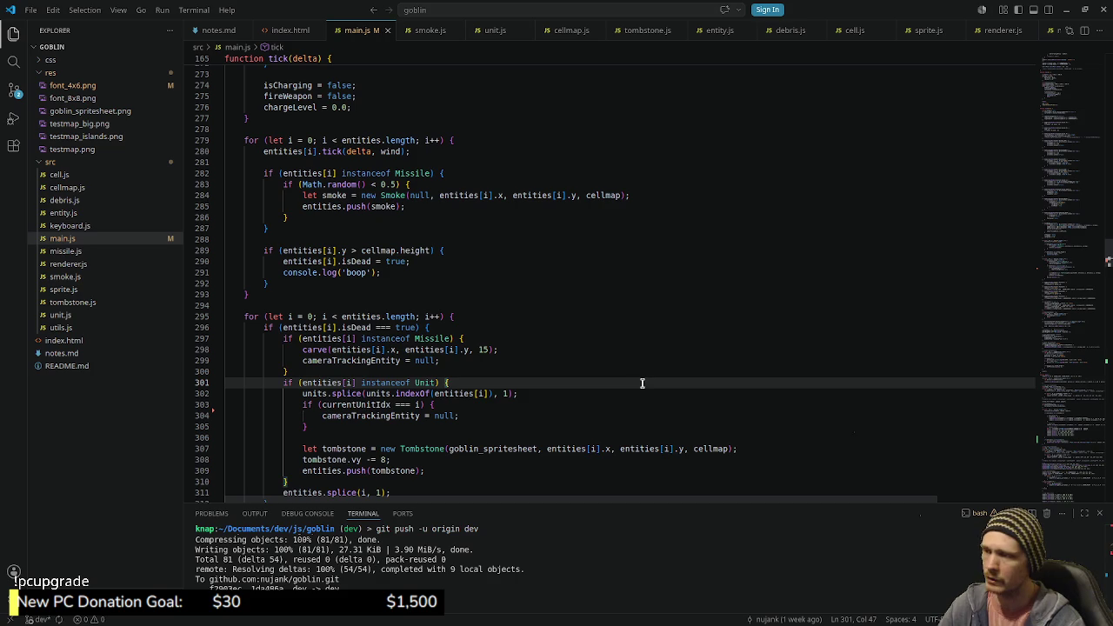
key(Down)
key(Down)
key(shift+Down)
key(shift+Down)
key(ctrl+slash)
key(alt+Up)
key(ctrl+z)
key(ctrl+z)
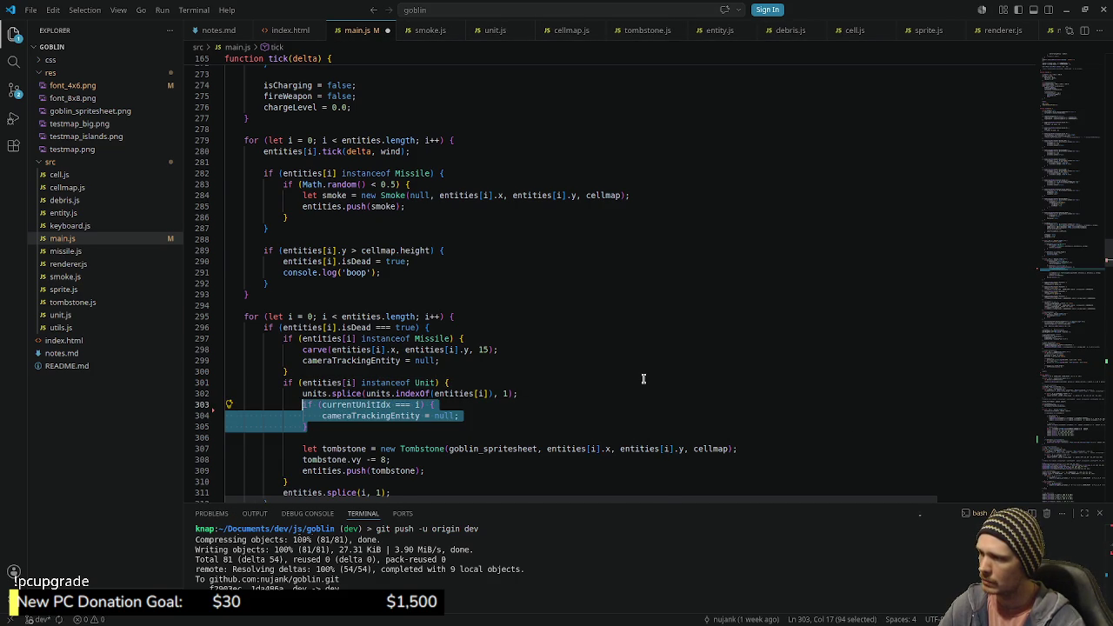
key(ctrl+z)
Step: Redo and undo through the edit history to restore the islands map name and earlier index update code
key(ctrl+z)
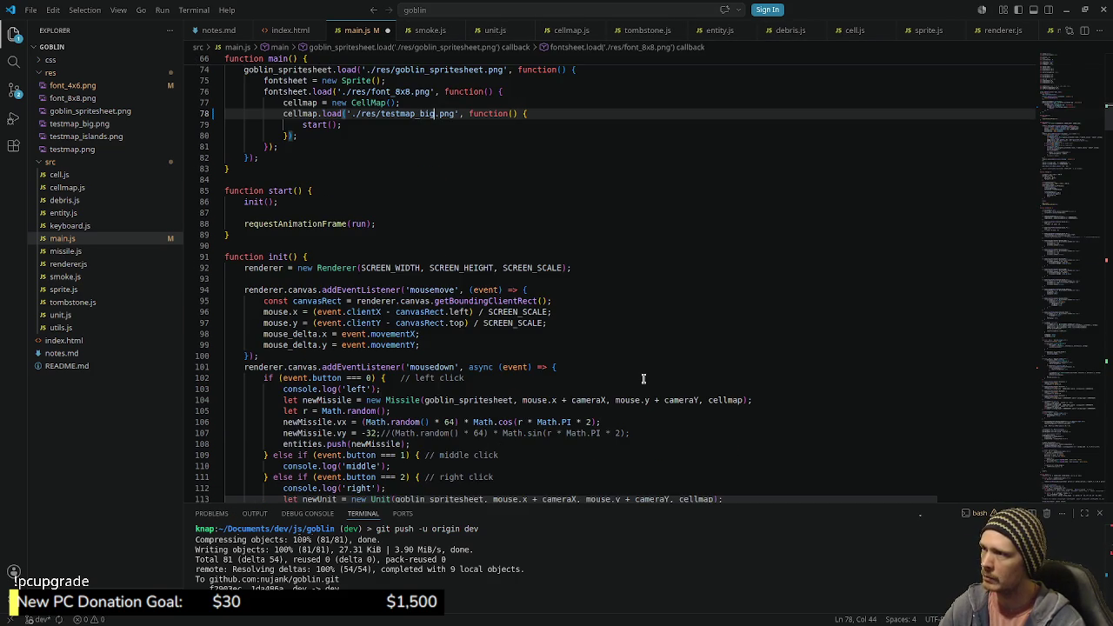
key(ctrl+z)
key(ctrl+shift+z)
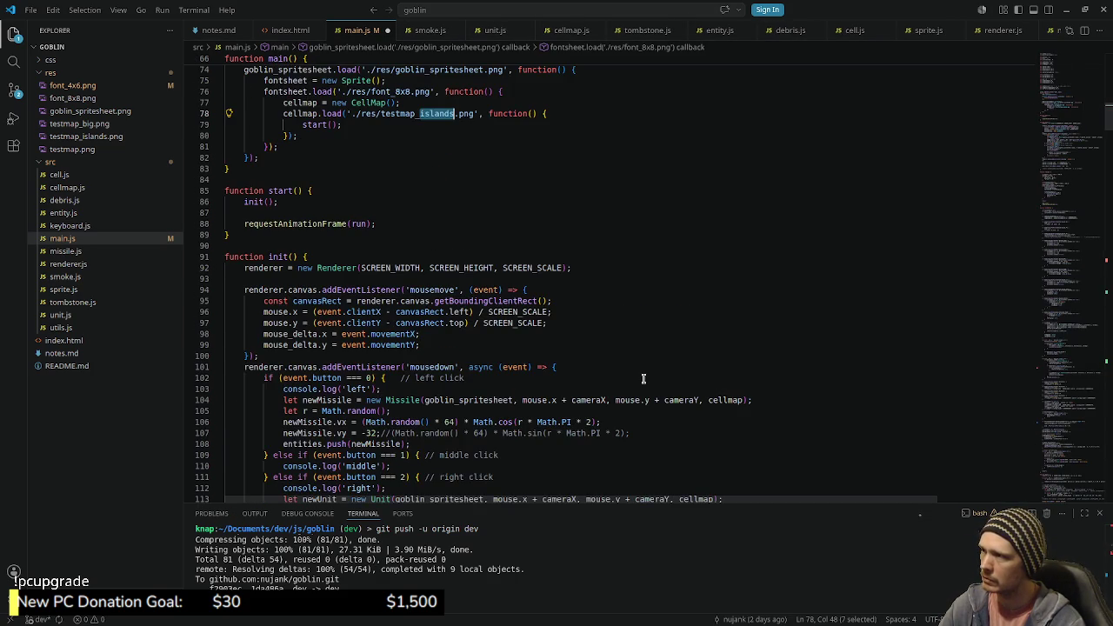
key(ctrl+shift+z)
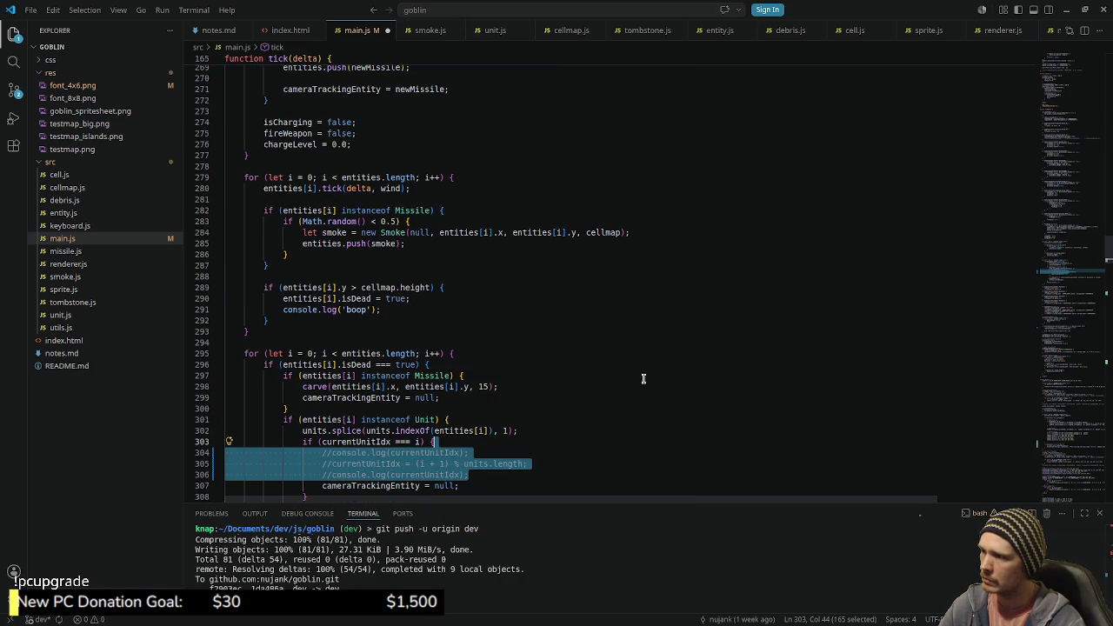
key(ctrl+z)
key(ctrl+z)
key(ctrl+z)
key(ctrl+z)
key(ctrl+z)
key(ctrl+z)
key(ctrl+z)
key(ctrl+z)
key(ctrl+z)
key(ctrl+z)
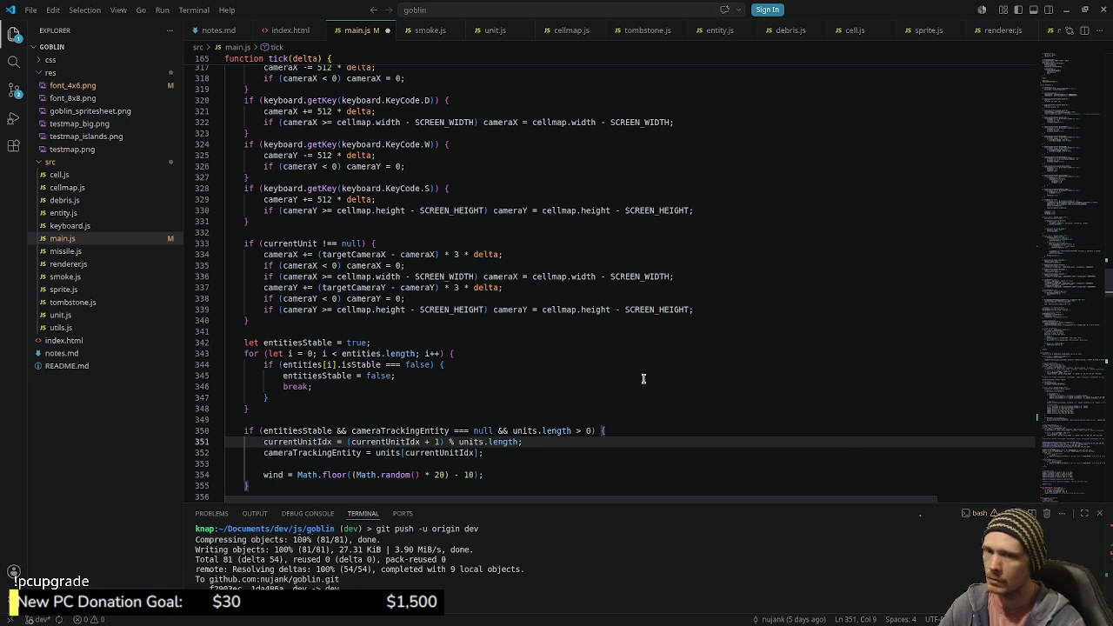
key(ctrl+z)
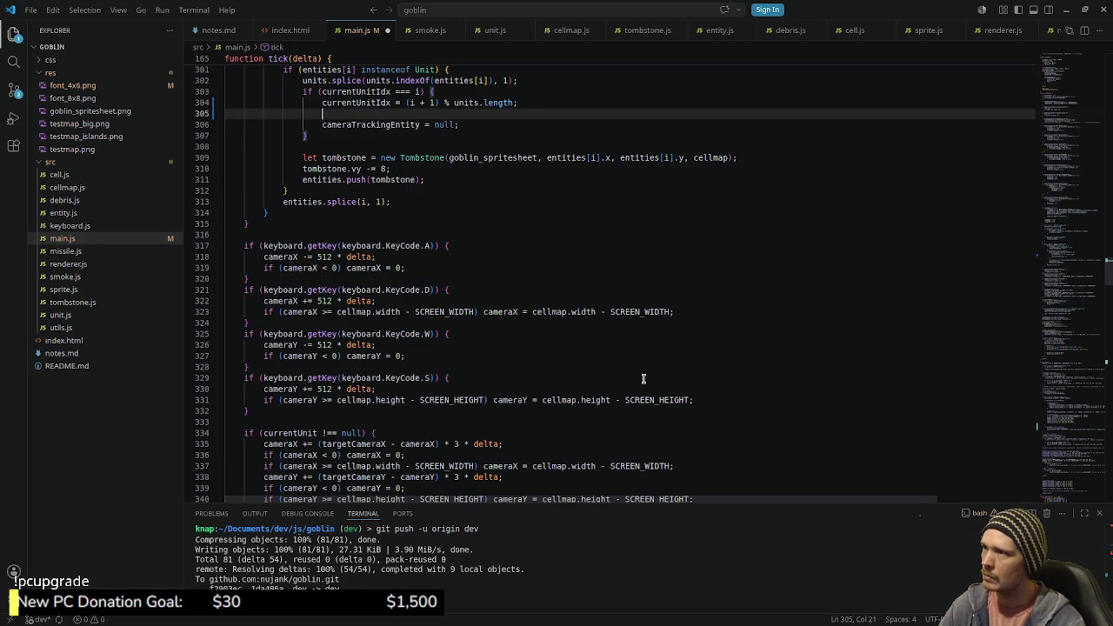
key(ctrl+z)
key(ctrl+z)
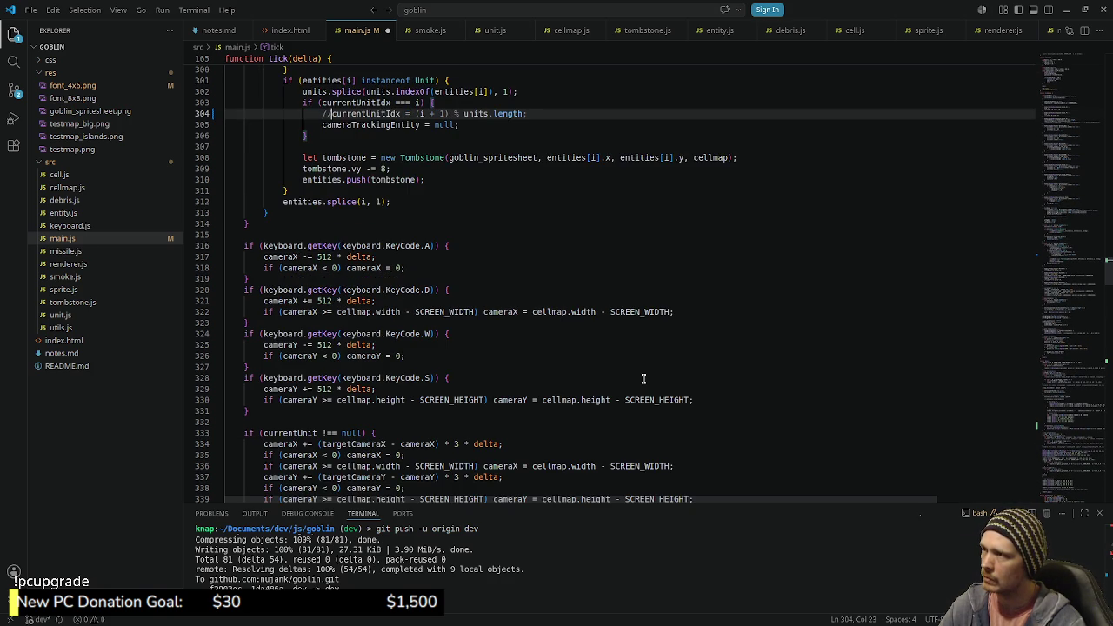
key(ctrl+z)
key(ctrl+z)
key(ctrl+z)
key(ctrl+z)
key(ctrl+z)
key(ctrl+z)
key(ctrl+z)
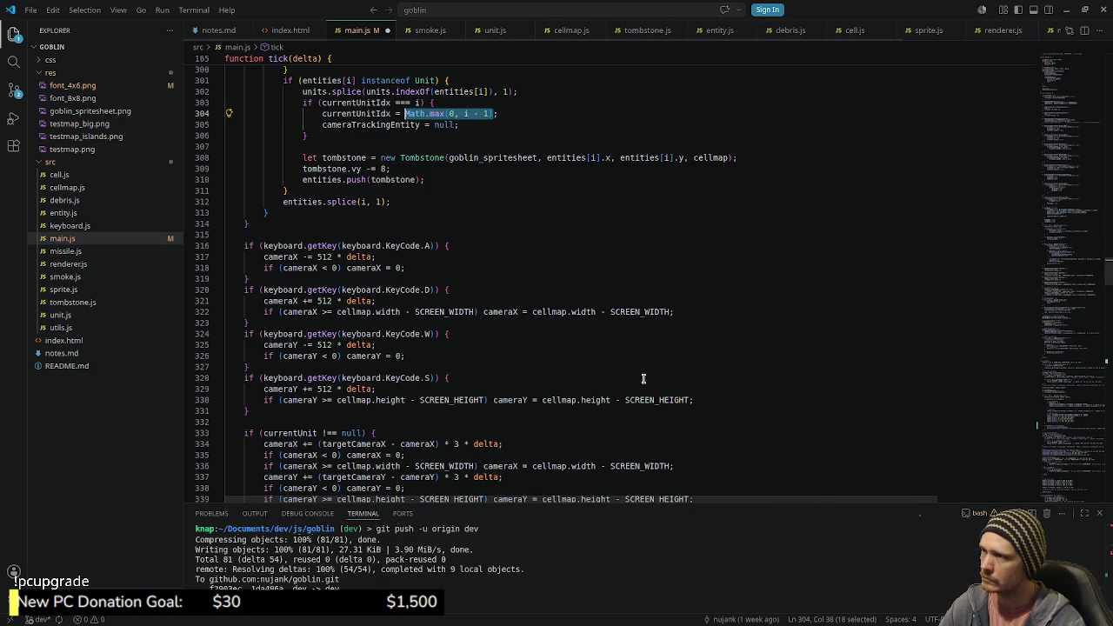
key(ctrl+z)
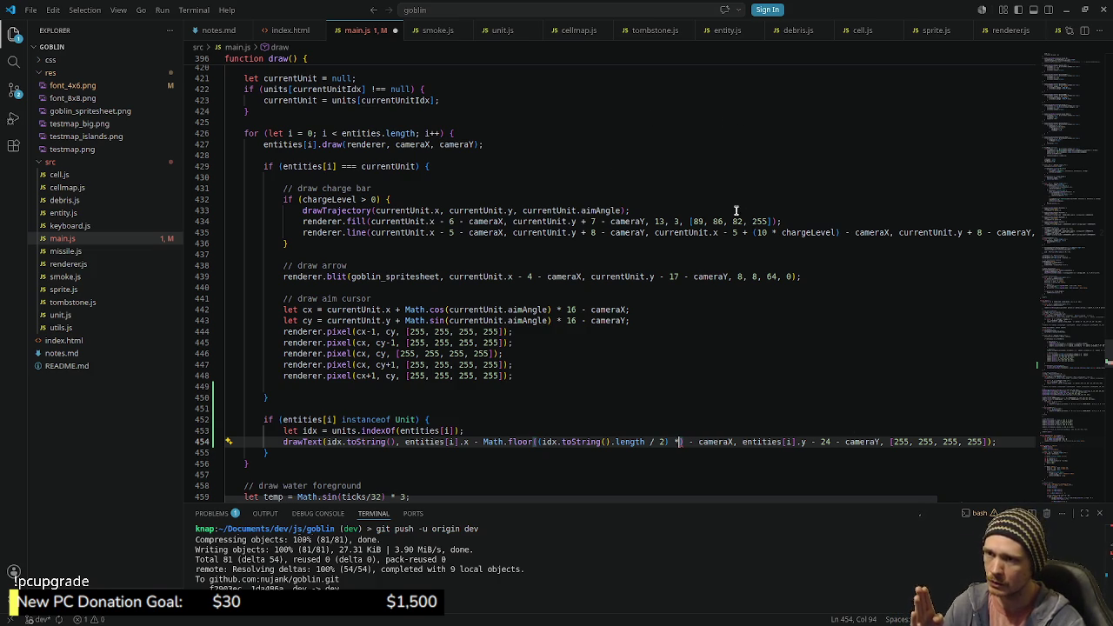
Step: Add a '0, 1' index note comment after the entity draw call on line 427
click(600, 145)
text(# 0)
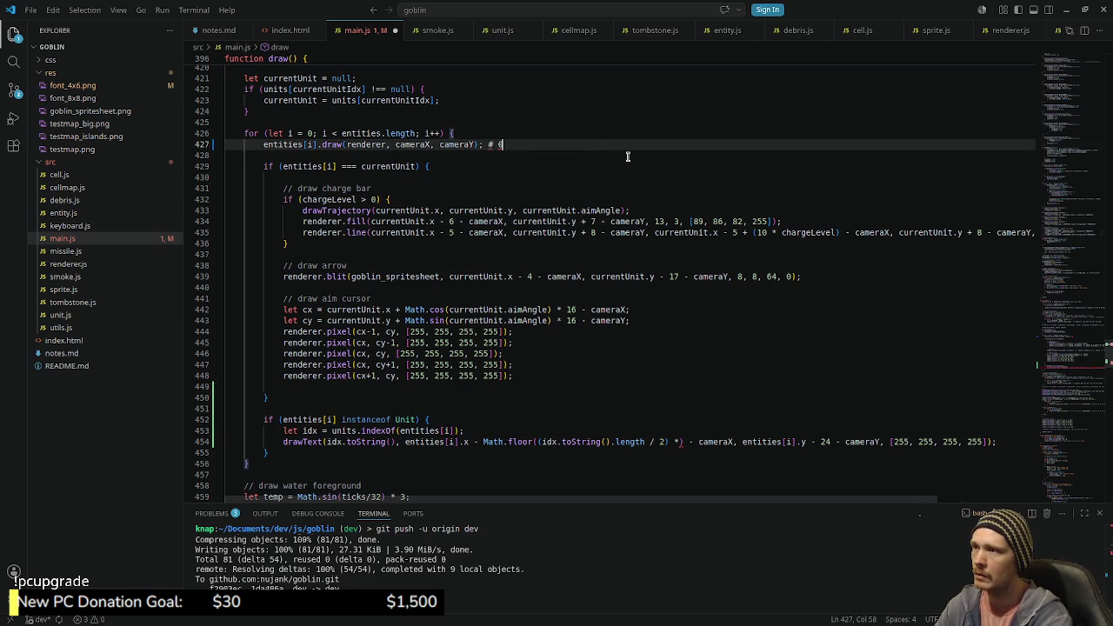
key(BackSpace)
key(BackSpace)
key(BackSpace)
text(0)
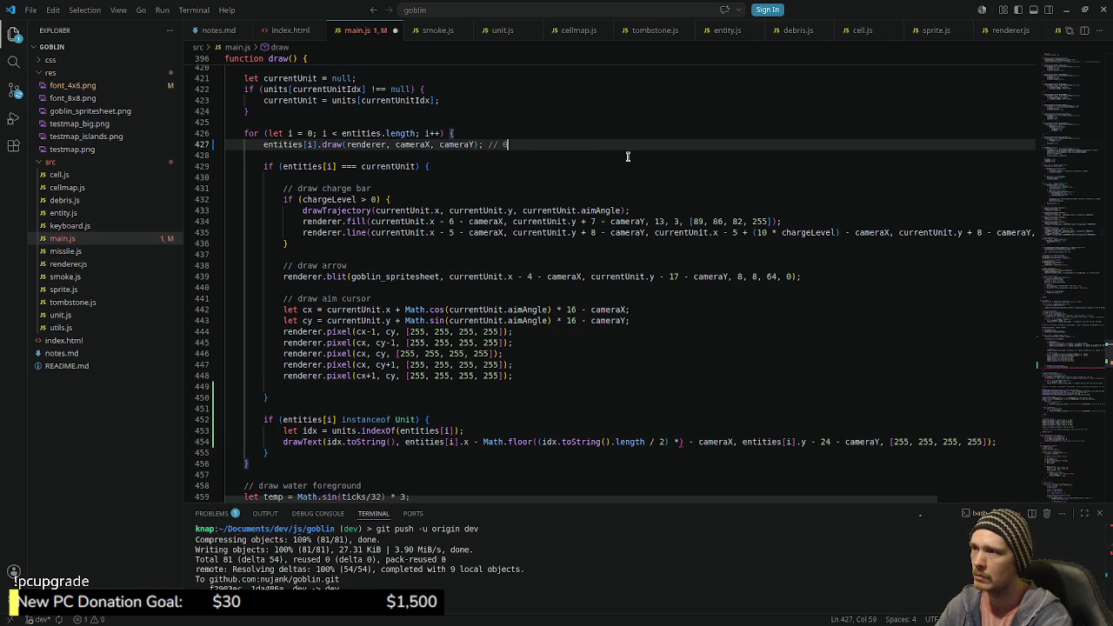
text(, 1, 2)
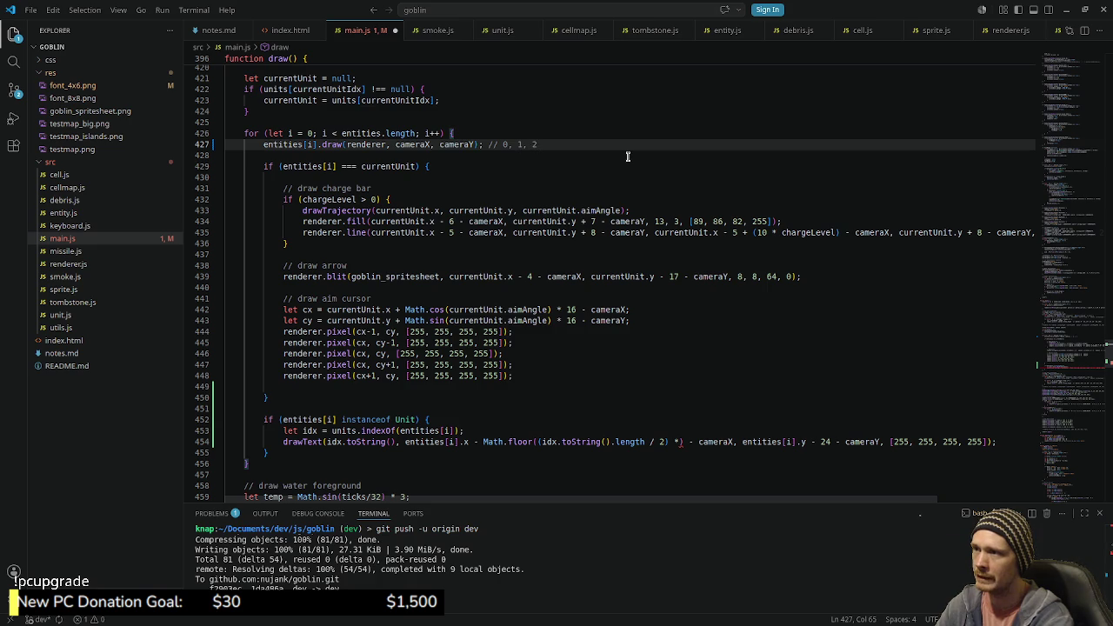
key(Left)
key(Left)
key(Left)
key(shift+Right)
key(shift+Right)
key(shift+Right)
key(Delete)
key(shift+Right)
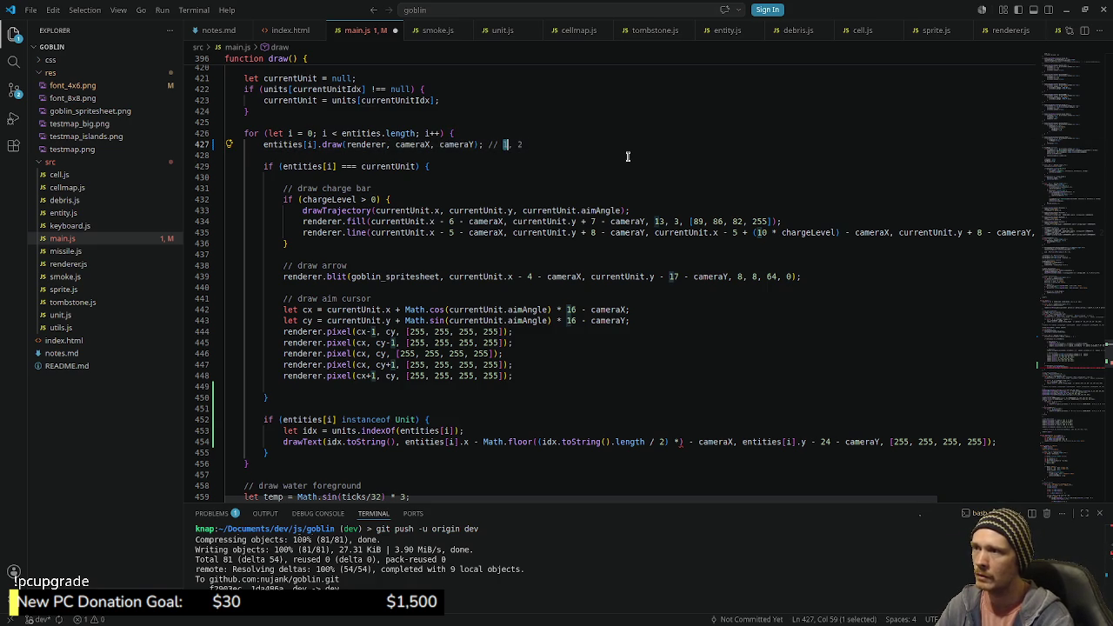
text(0)
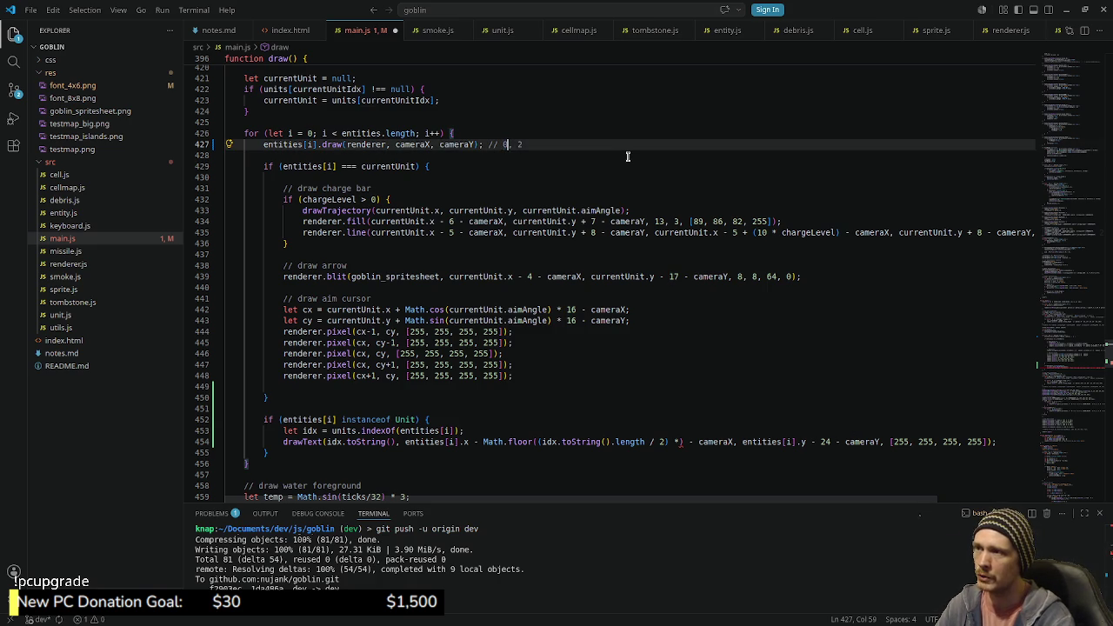
key(shift+Right)
text(1)
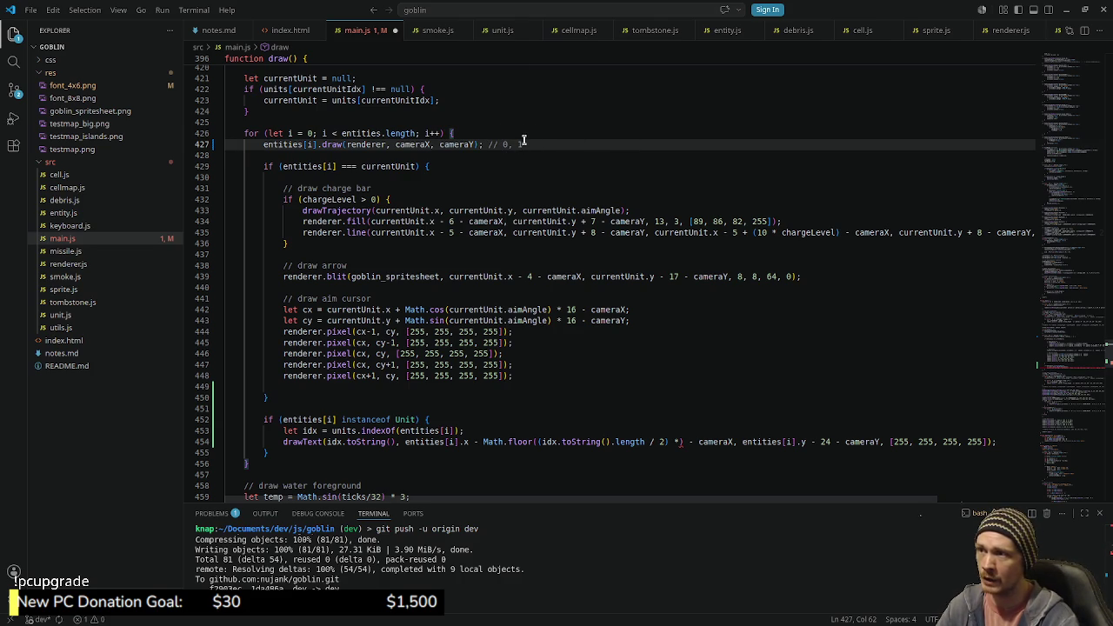
drag(524, 144, 517, 144)
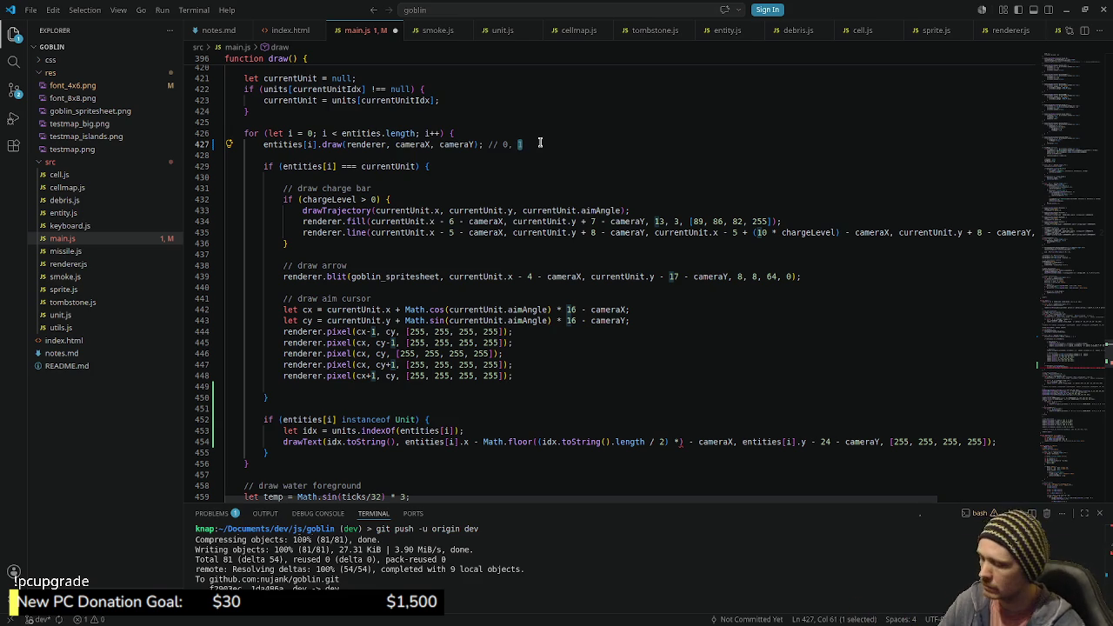
text(21,)
Step: Remove the line 427 note and make the label offset multiply by 8 after '/ 2) *' on line 454
key(ctrl+z)
key(ctrl+z)
key(ctrl+z)
key(ctrl+z)
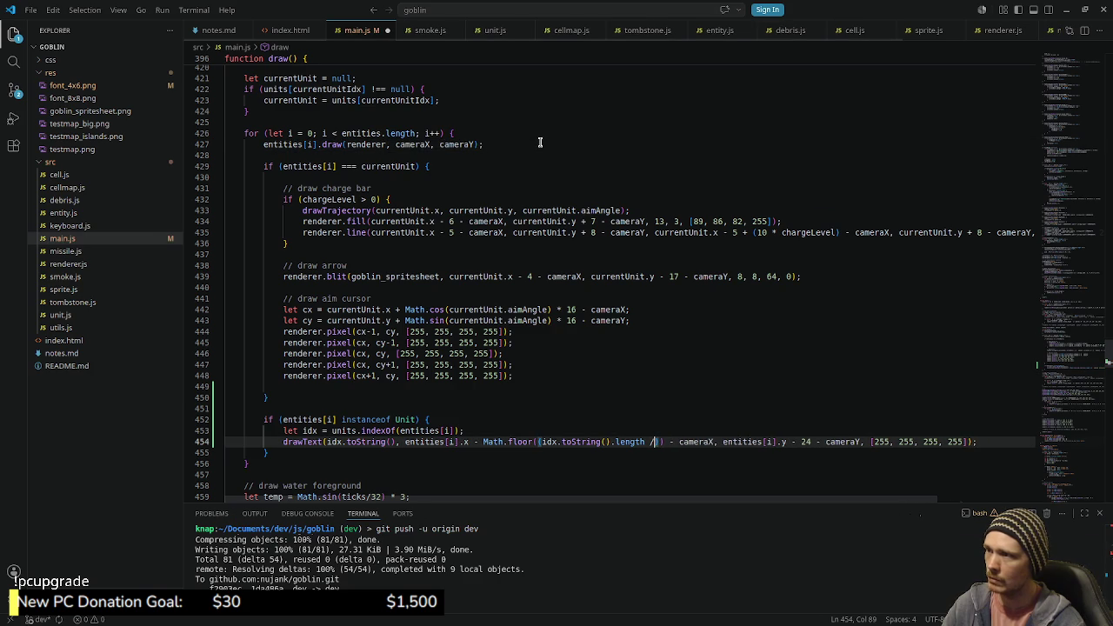
key(ctrl+shift+z)
key(ctrl+shift+z)
key(ctrl+shift+z)
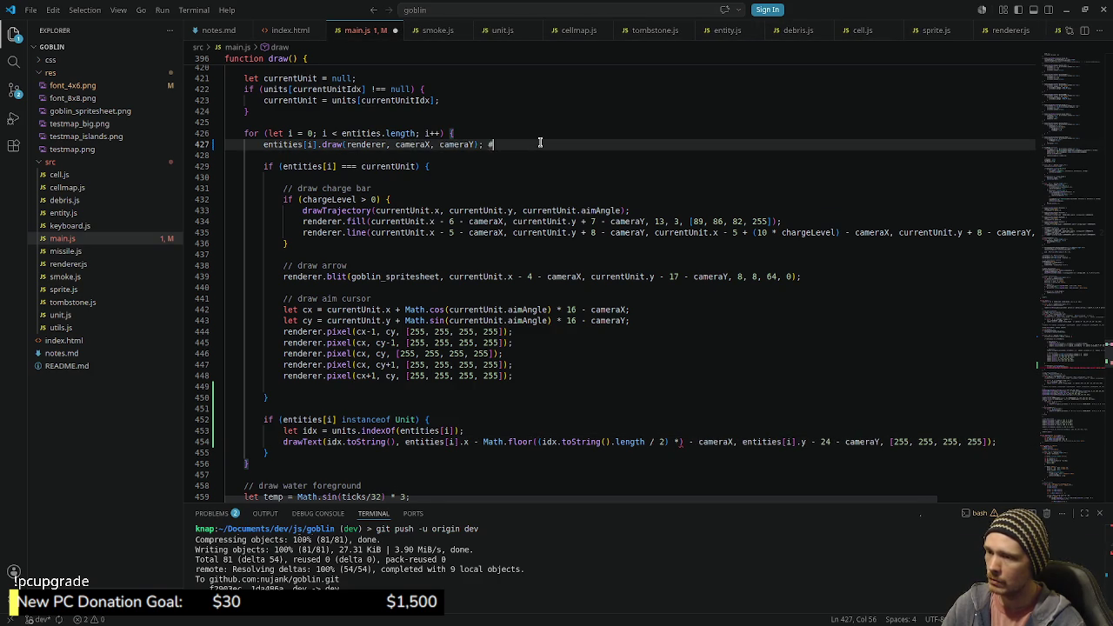
key(ctrl+z)
key(ctrl+z)
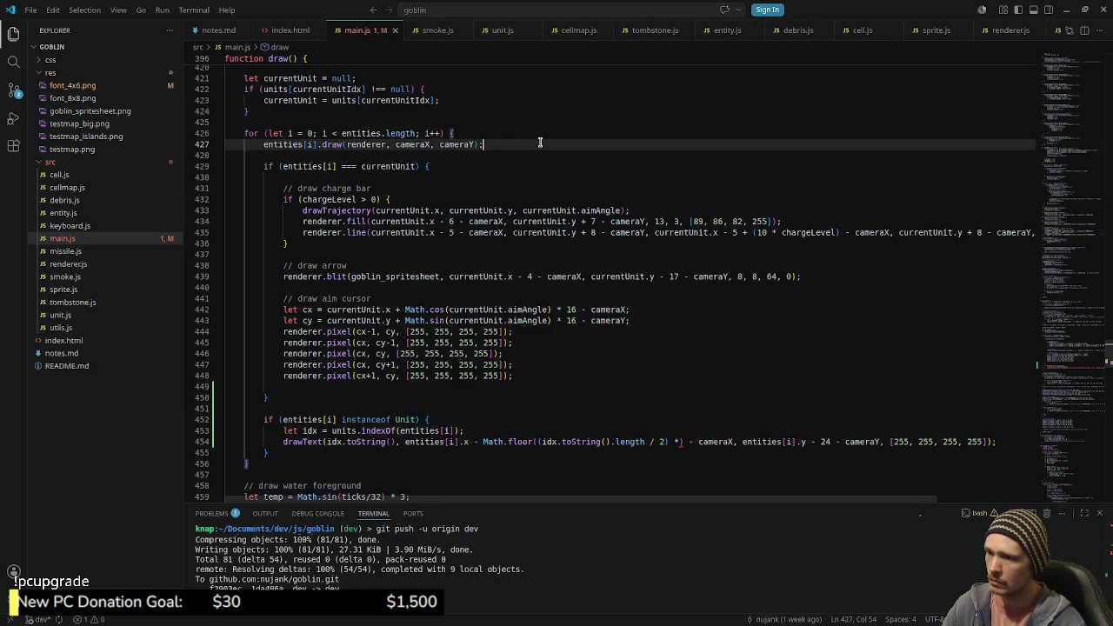
key(ctrl+z)
text(8)
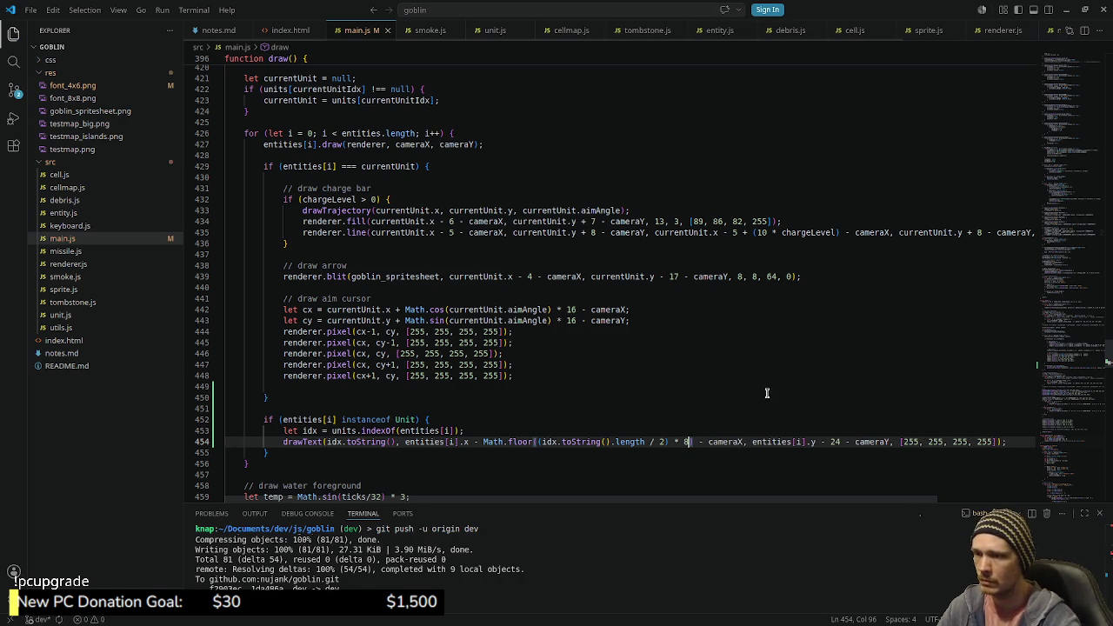
scroll(1070, 367, down, 5)
drag(1071, 367, 1084, 188)
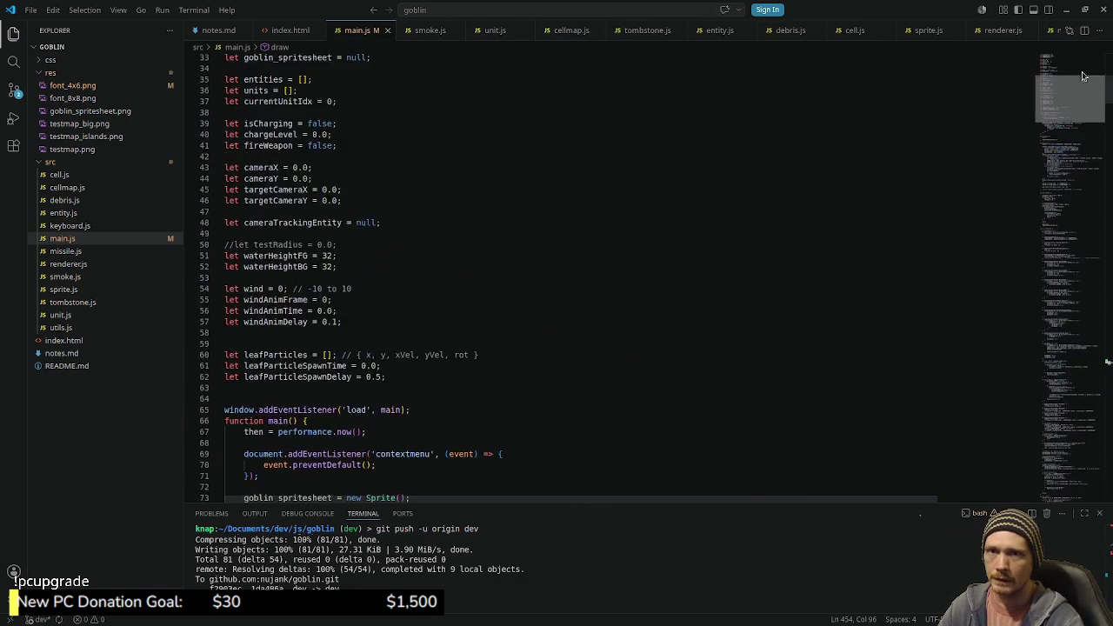
drag(1084, 187, 1078, 205)
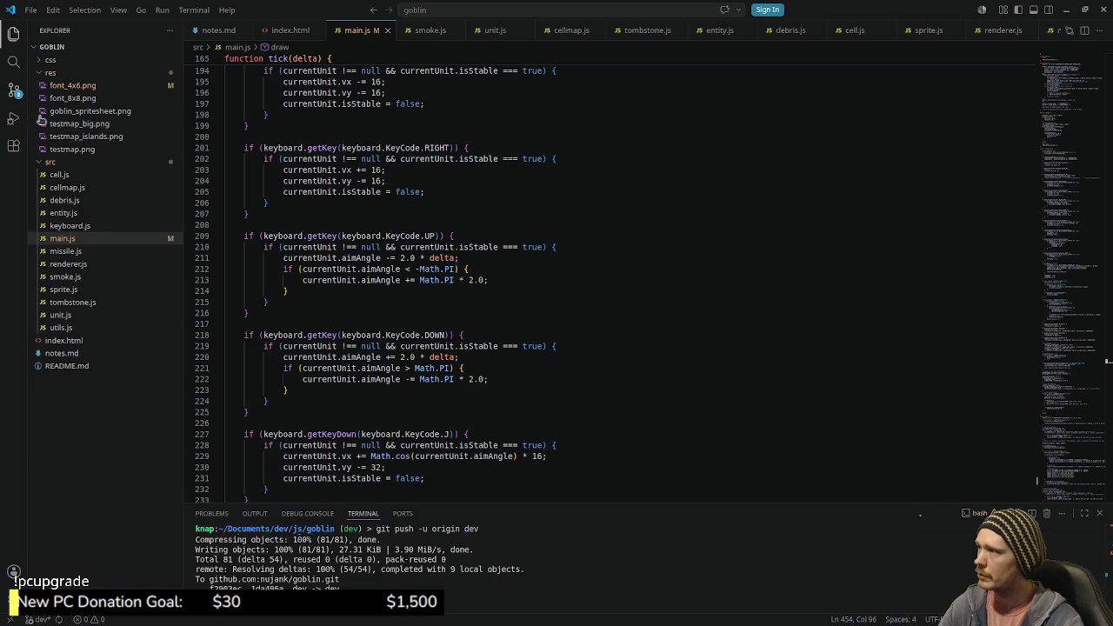
click(13, 91)
click(69, 126)
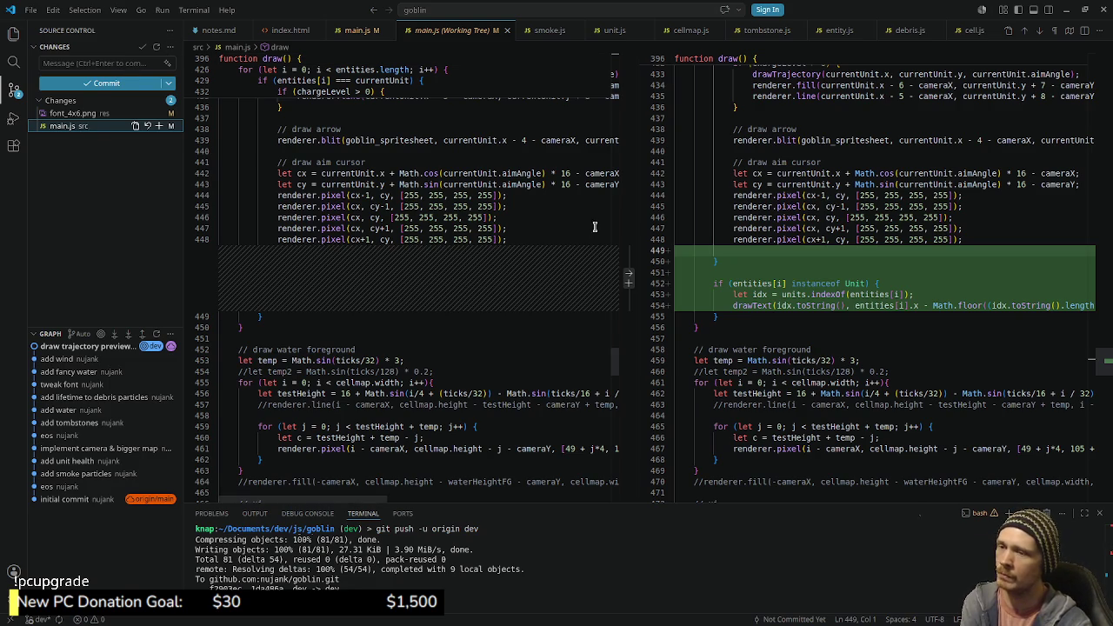
click(13, 44)
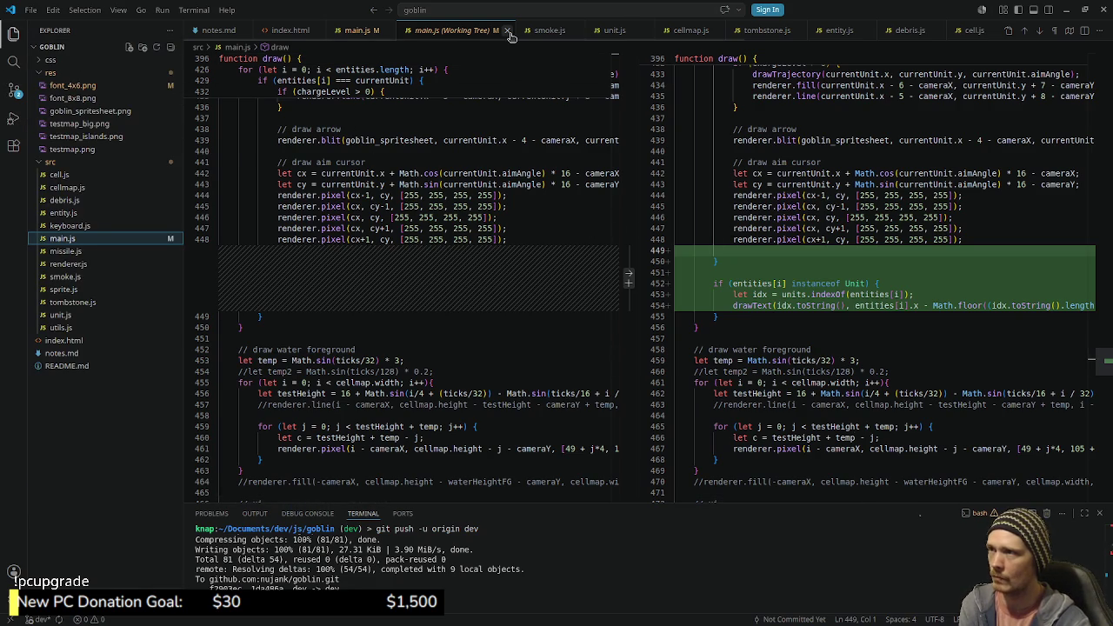
click(508, 30)
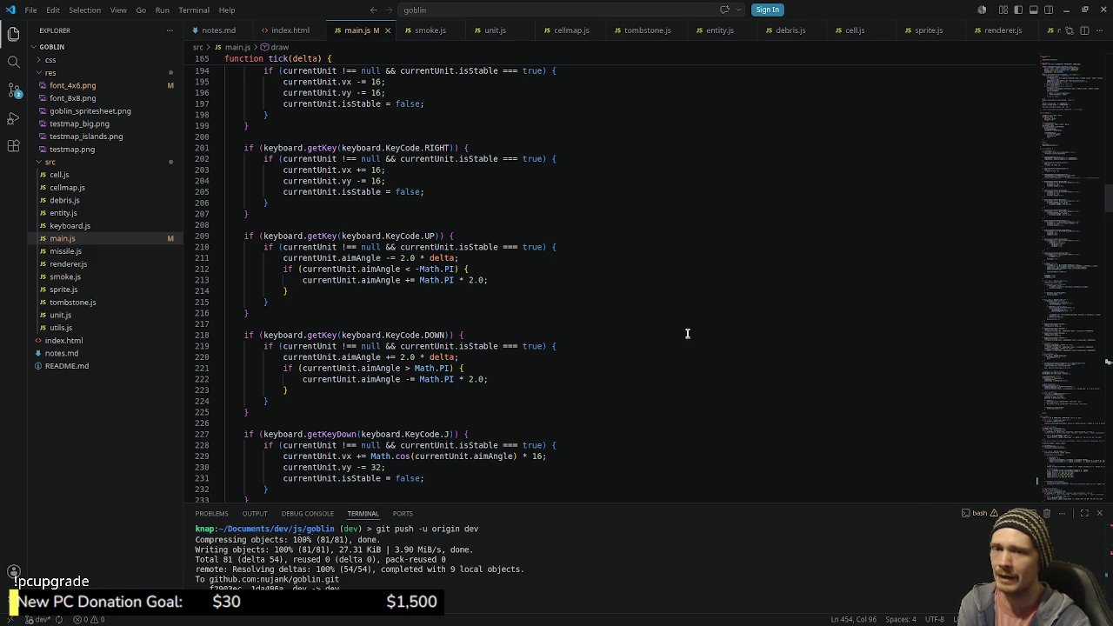
click(653, 356)
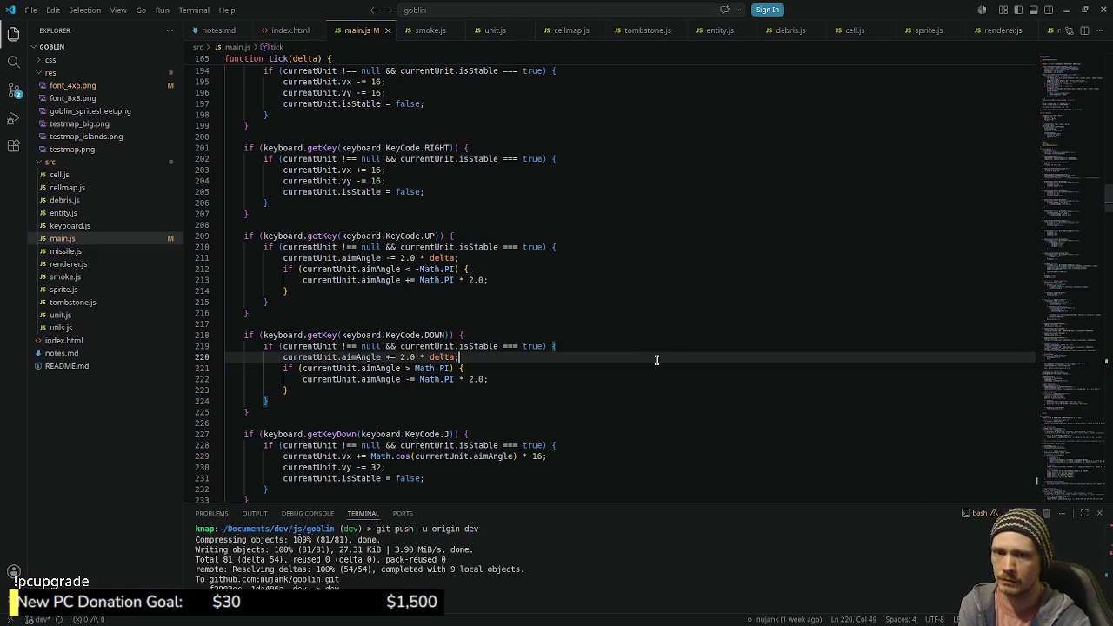
Step: Delete the empty line 449 following the aim-cursor drawing code in draw()
scroll(653, 356, down, 2)
scroll(1026, 339, down, 3)
drag(1063, 228, 1049, 377)
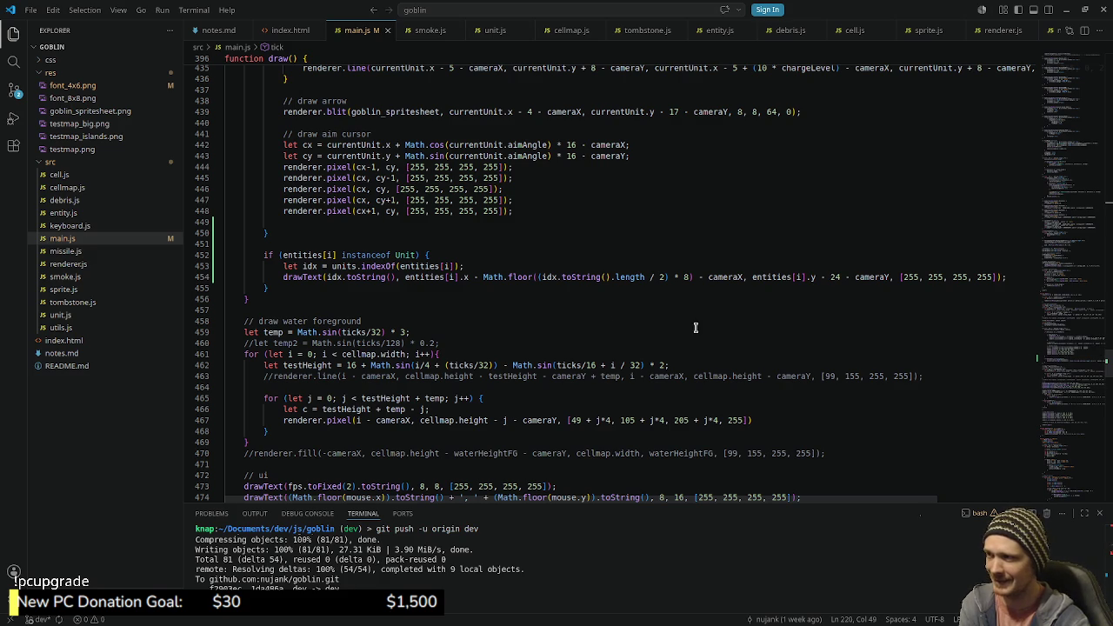
click(396, 225)
key(BackSpace)
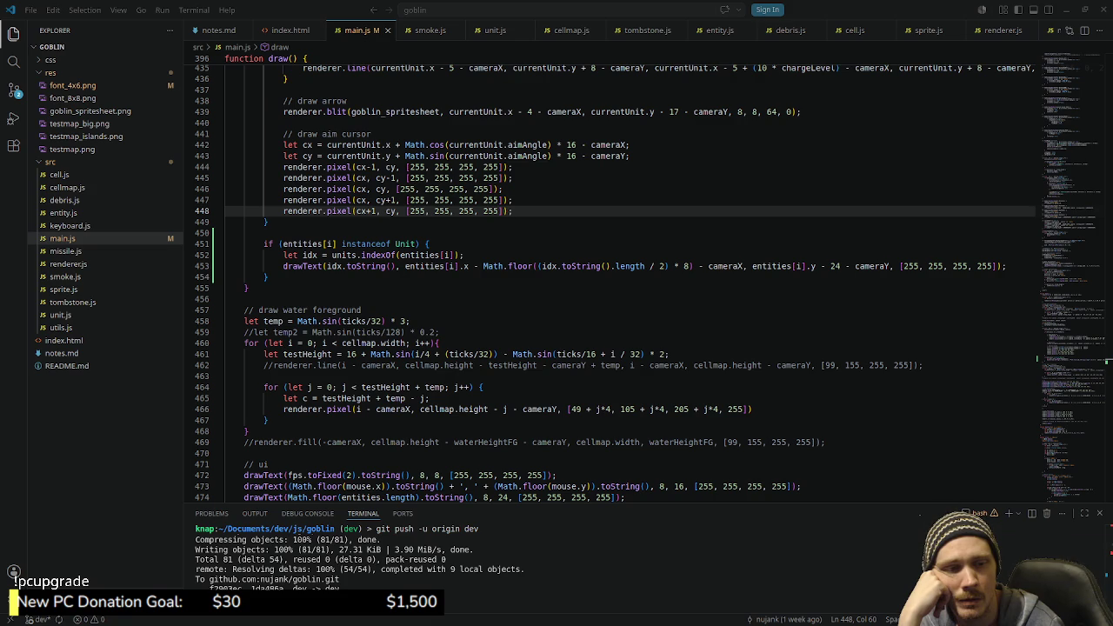
Step: Switch to Chrome and play the space game video at 1080p60 in full screen
key(alt+Tab)
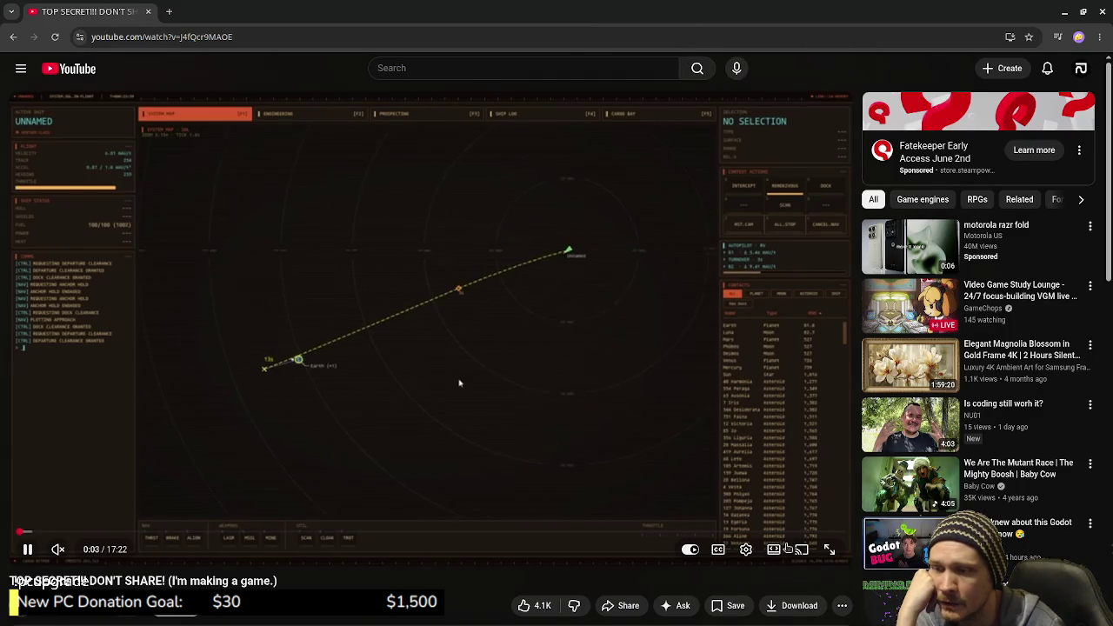
click(746, 551)
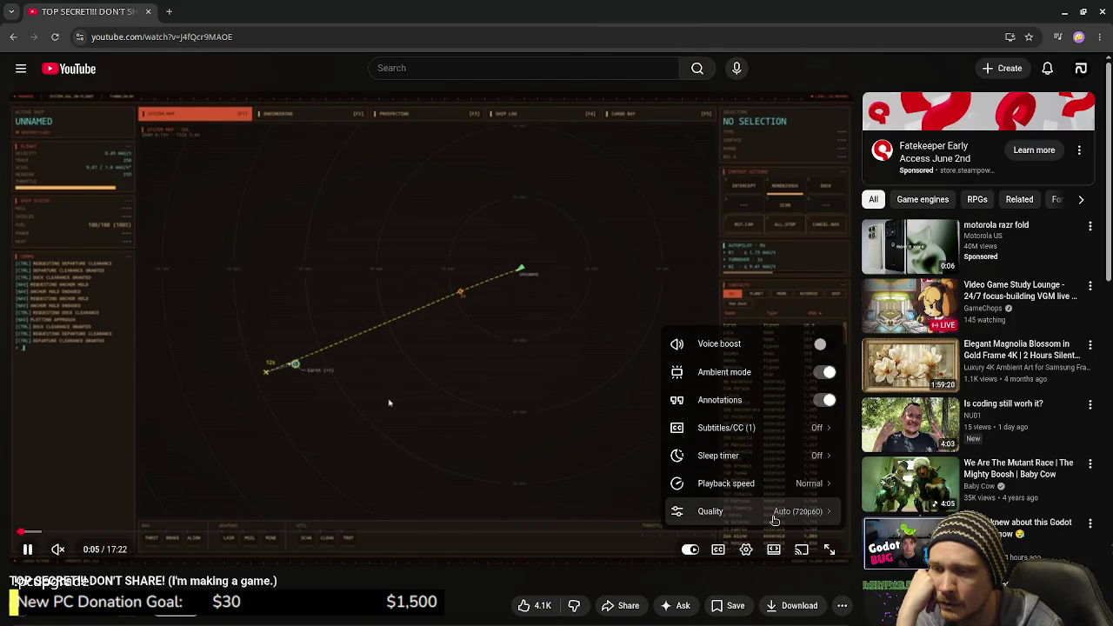
click(775, 520)
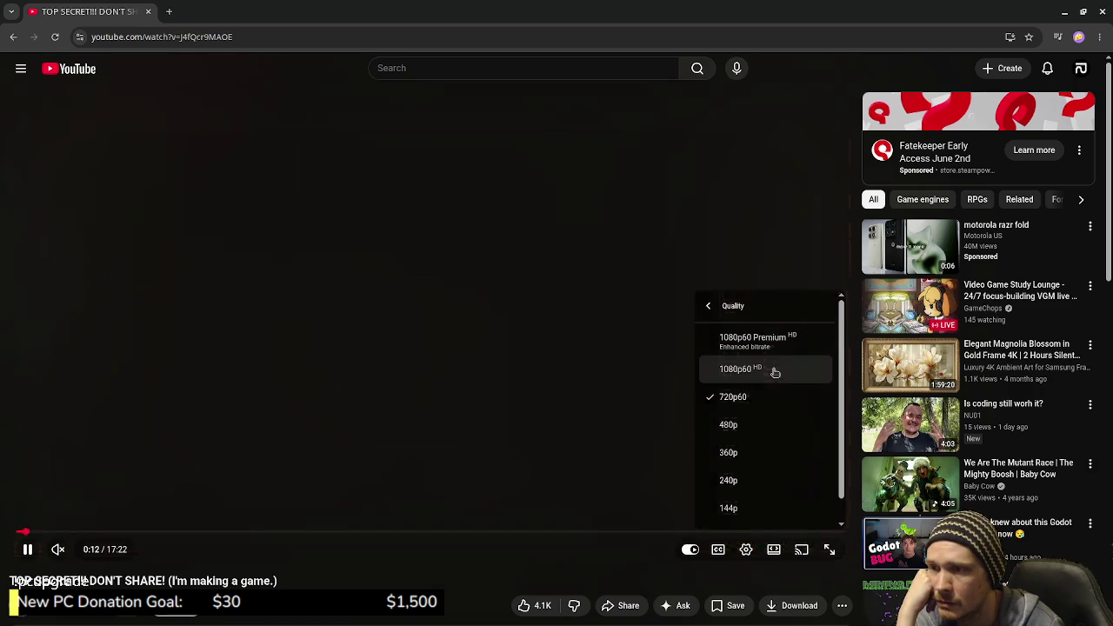
click(775, 373)
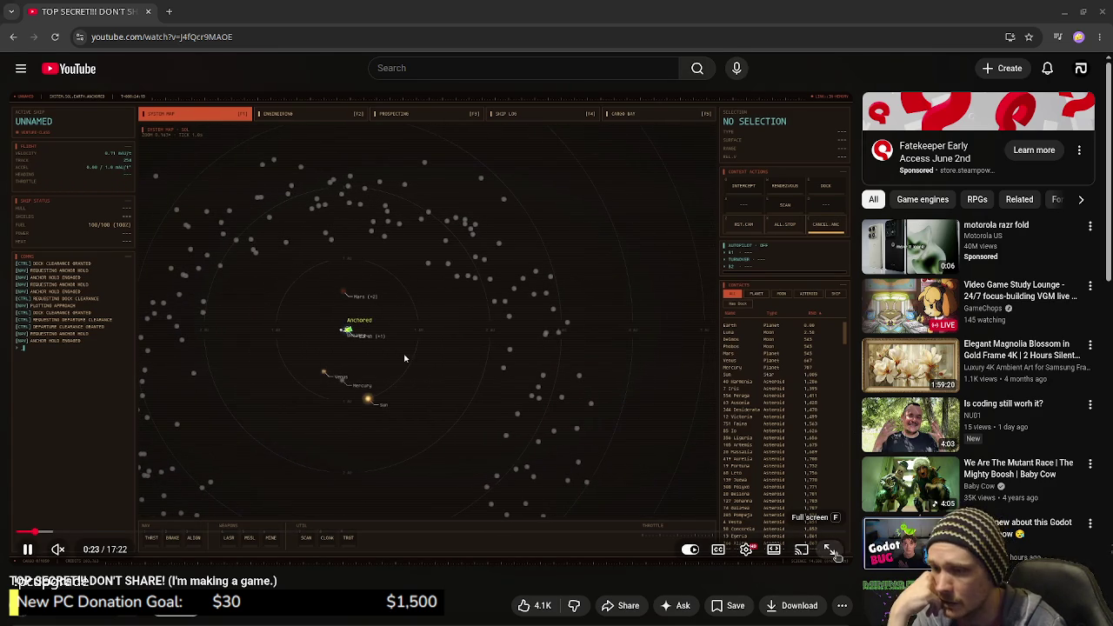
click(827, 548)
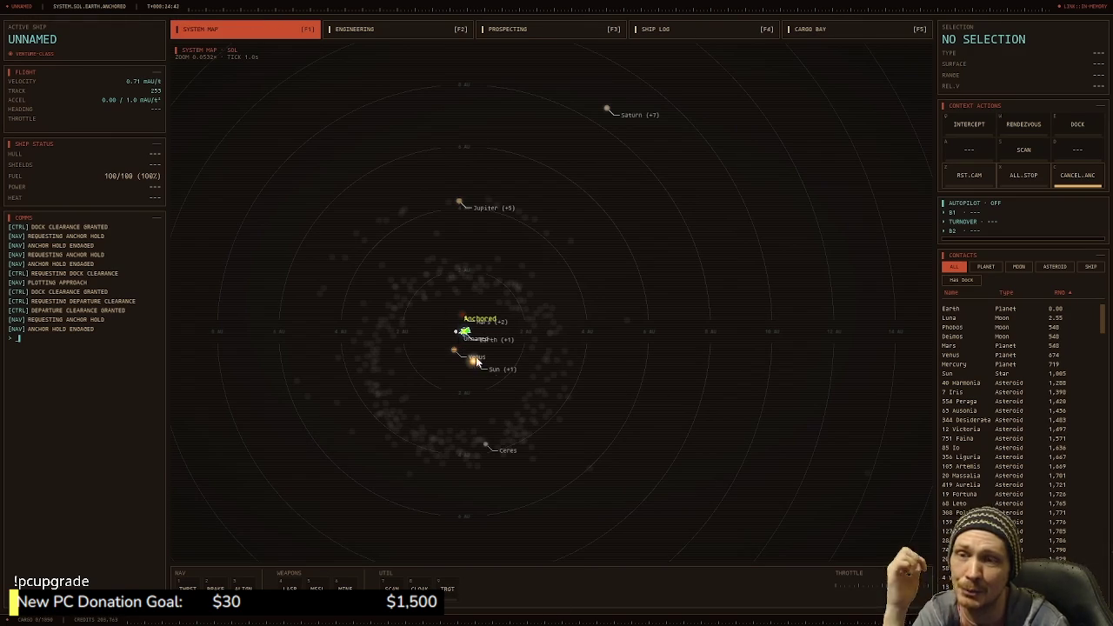
scroll(539, 260, down, 2)
scroll(538, 257, down, 4)
scroll(538, 259, down, 1)
drag(621, 302, 559, 359)
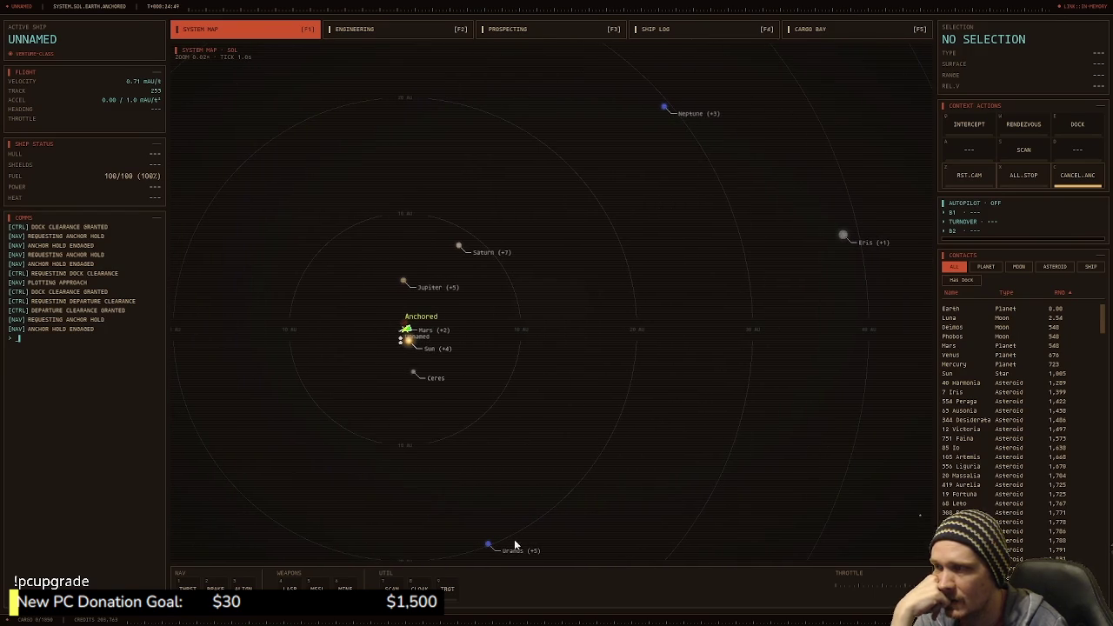
scroll(403, 344, up, 2)
scroll(402, 343, up, 2)
scroll(414, 242, up, 2)
scroll(401, 226, up, 2)
scroll(470, 261, up, 2)
scroll(533, 277, up, 2)
scroll(509, 291, up, 3)
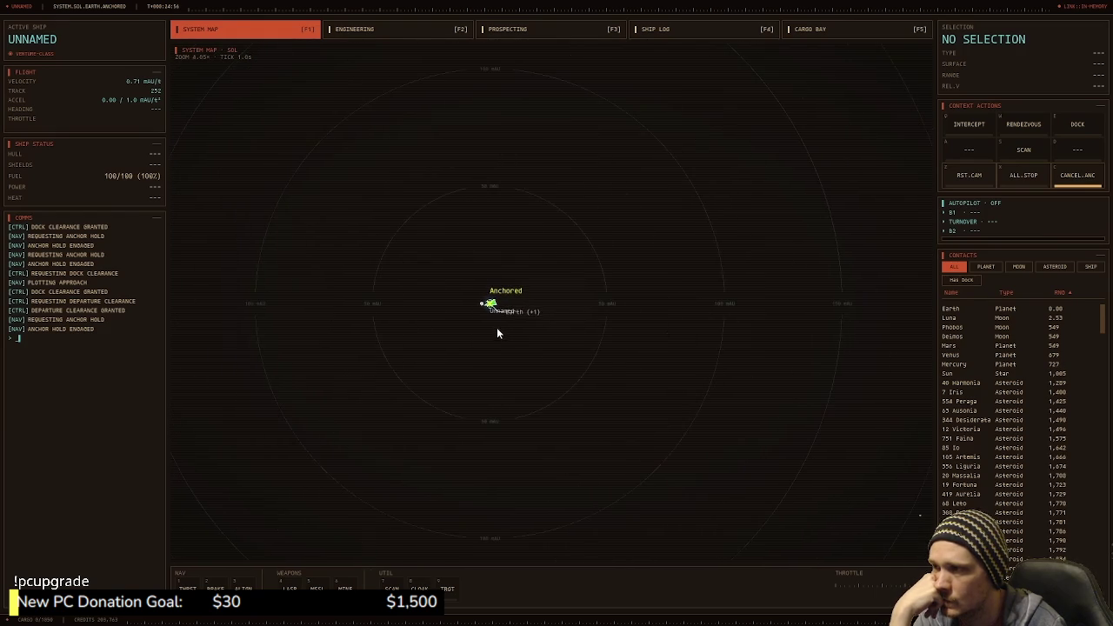
scroll(481, 296, up, 2)
click(486, 328)
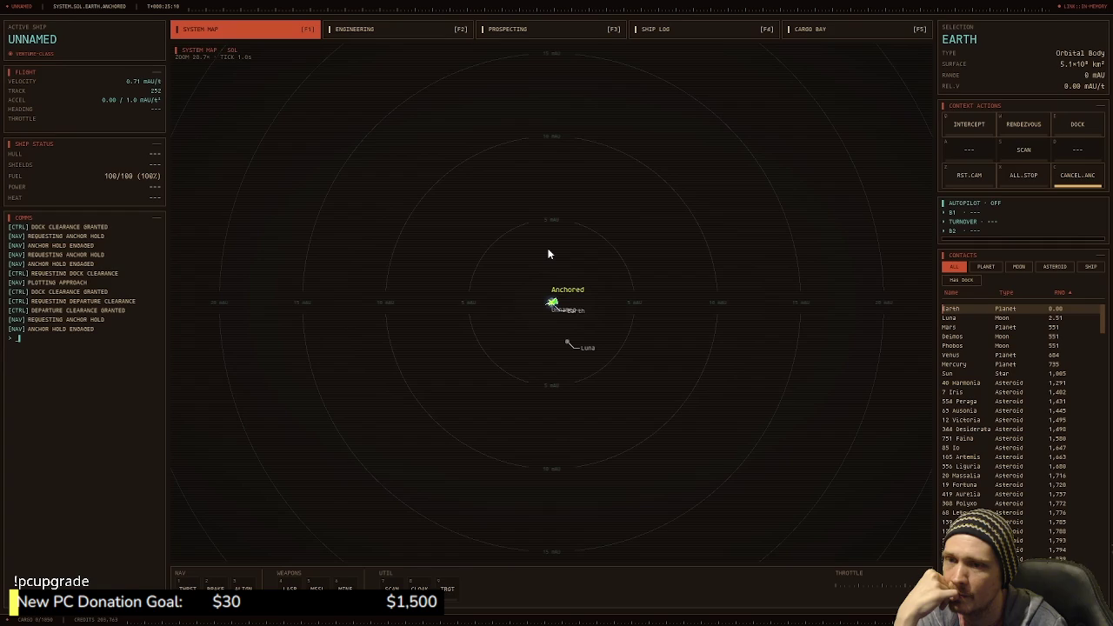
scroll(571, 268, up, 3)
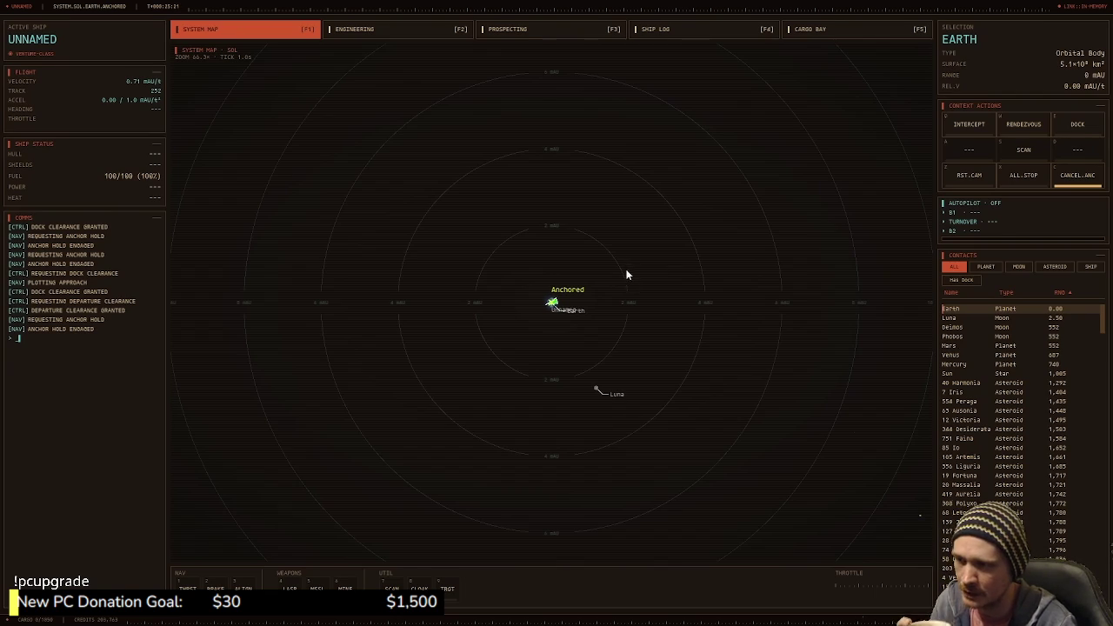
scroll(626, 295, down, 2)
scroll(619, 318, down, 2)
scroll(623, 339, down, 2)
scroll(626, 339, down, 2)
scroll(627, 343, down, 3)
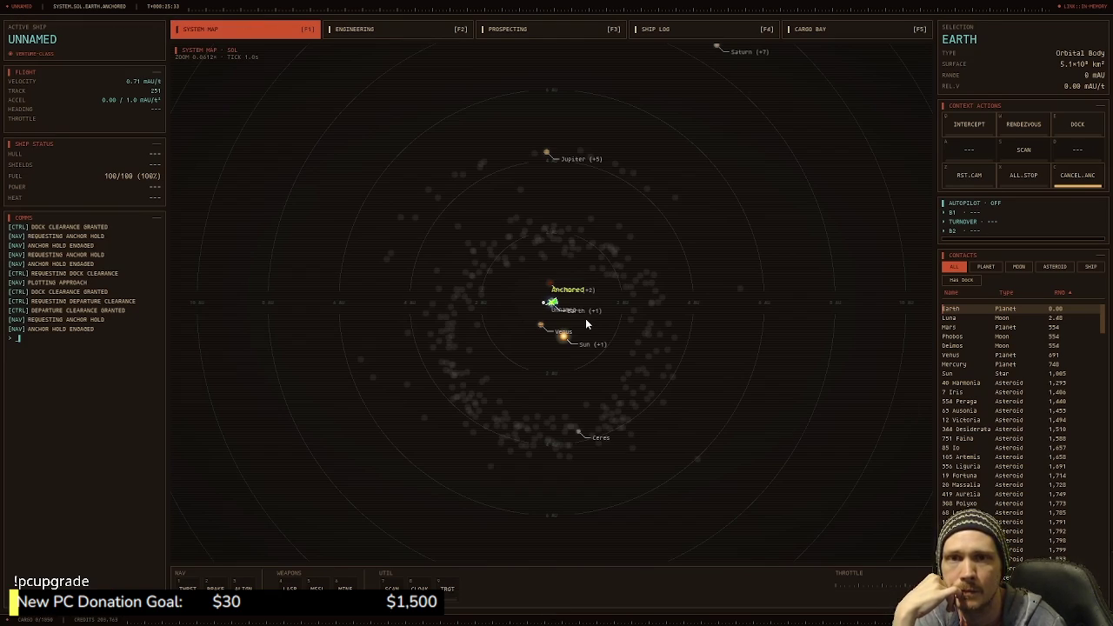
key(super)
click(899, 311)
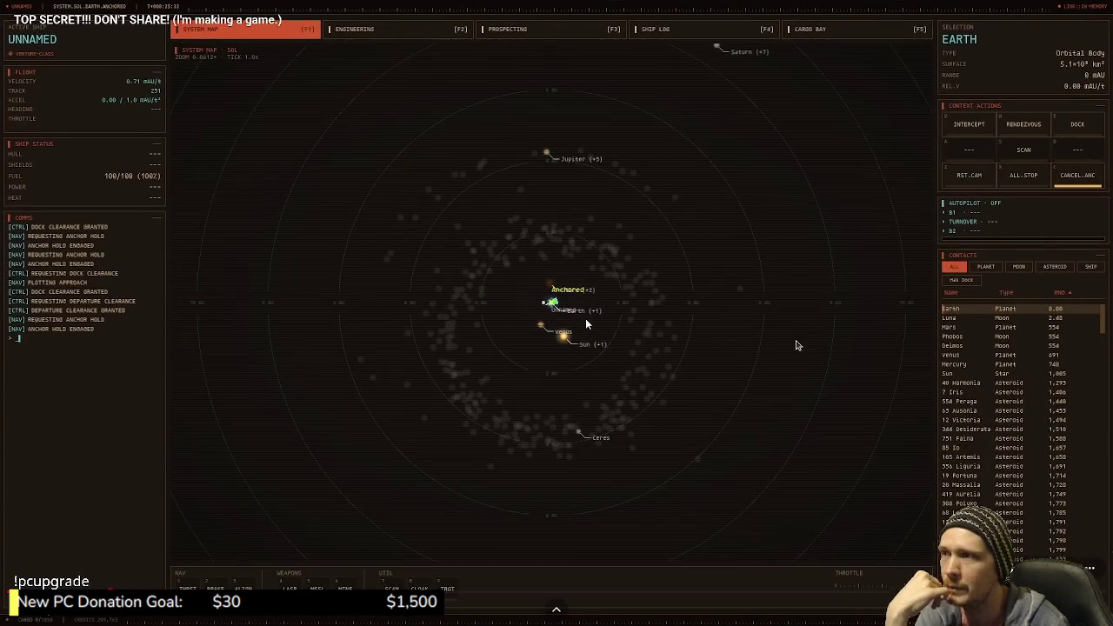
Step: Exit full screen, copy the video's share link, and close the Share dialog
key(Escape)
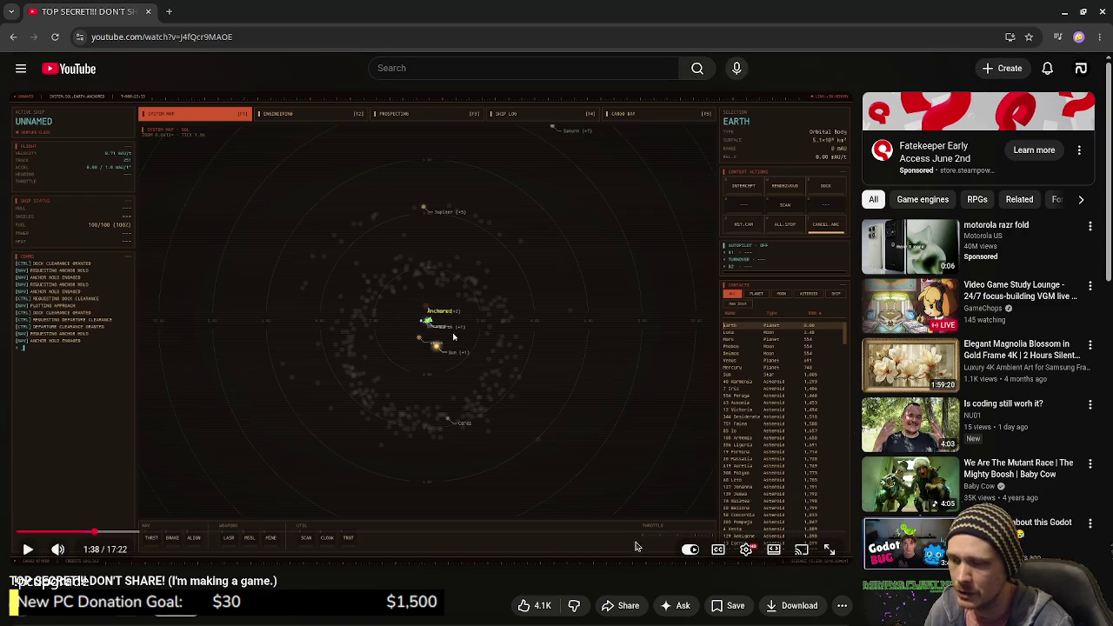
click(621, 605)
click(655, 398)
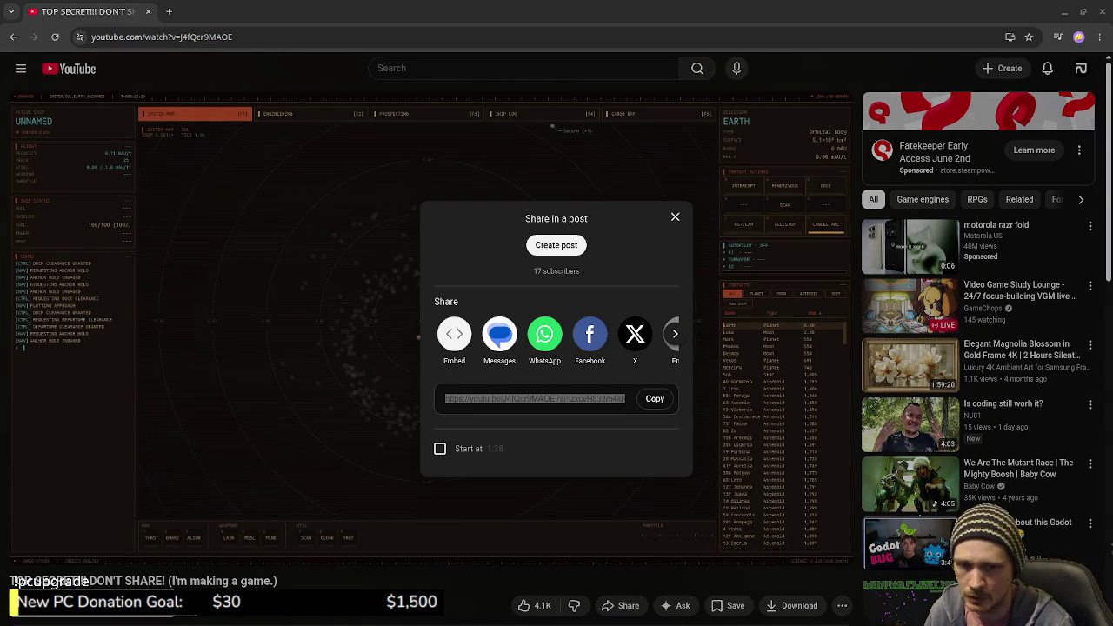
click(675, 217)
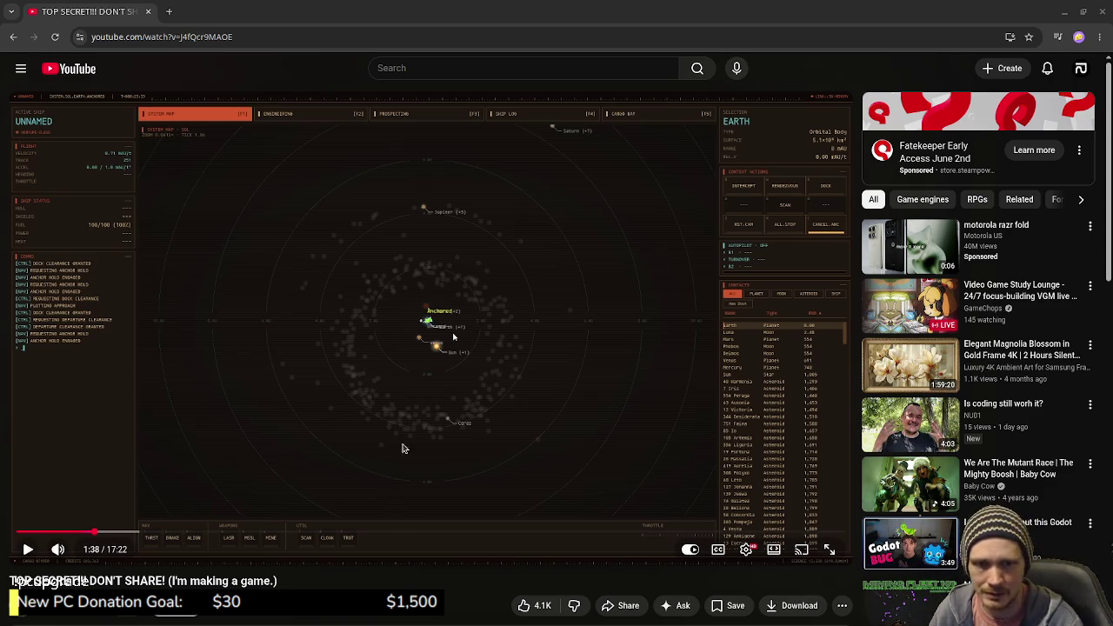
Step: Resume the full-screen video, zoom the system map in on Earth and Luna, and dock at Earth
click(431, 382)
click(831, 552)
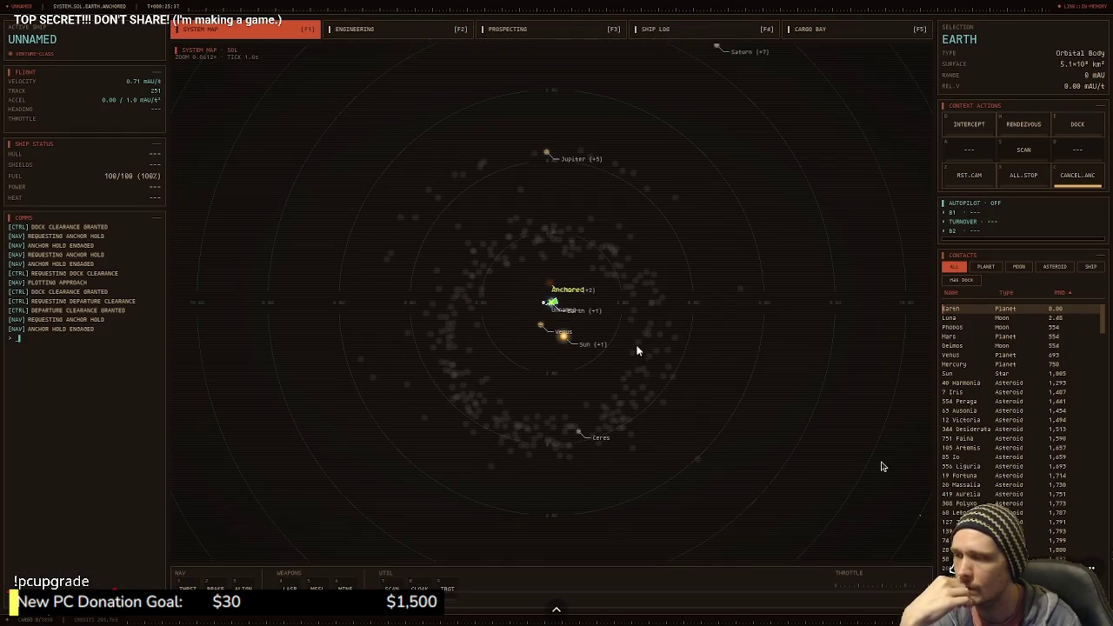
scroll(639, 360, up, 3)
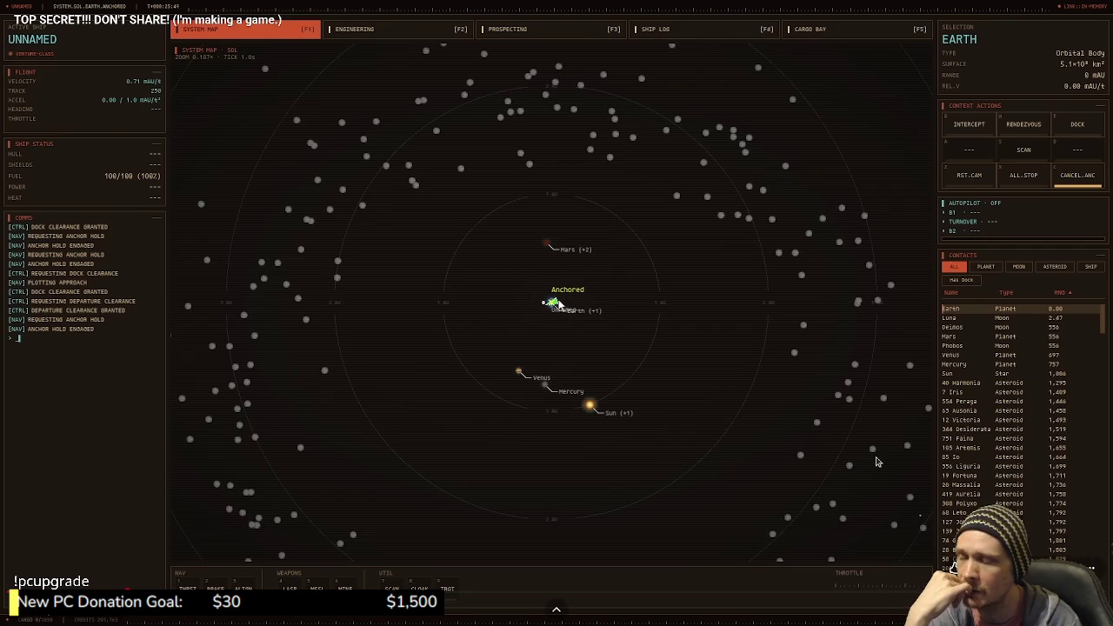
scroll(553, 383, up, 2)
scroll(555, 333, up, 2)
scroll(533, 170, up, 5)
scroll(548, 325, up, 5)
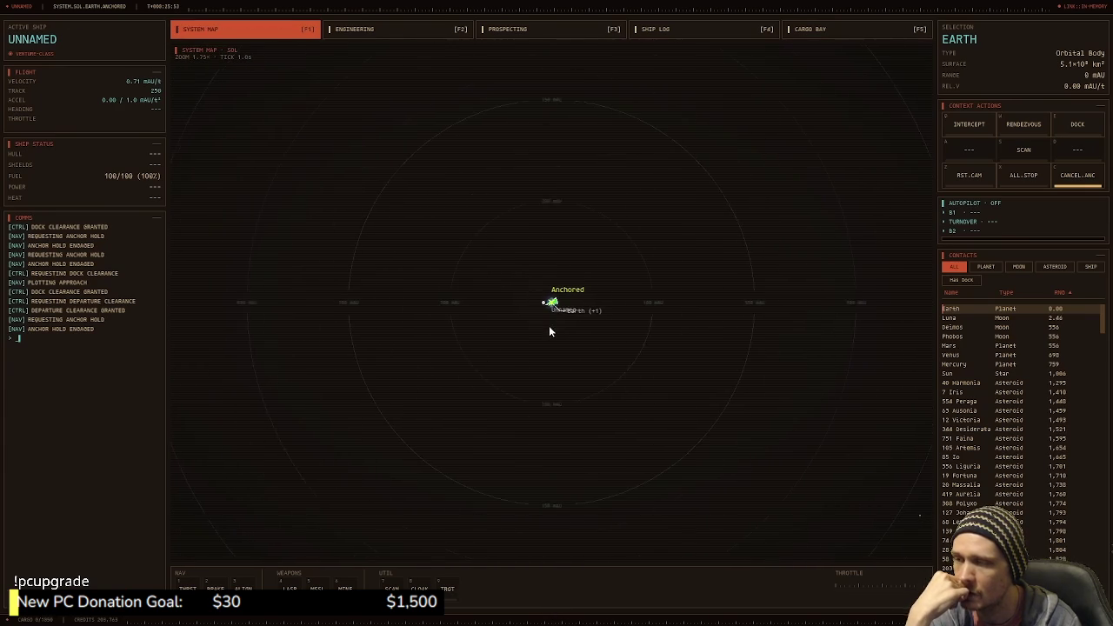
scroll(553, 308, up, 2)
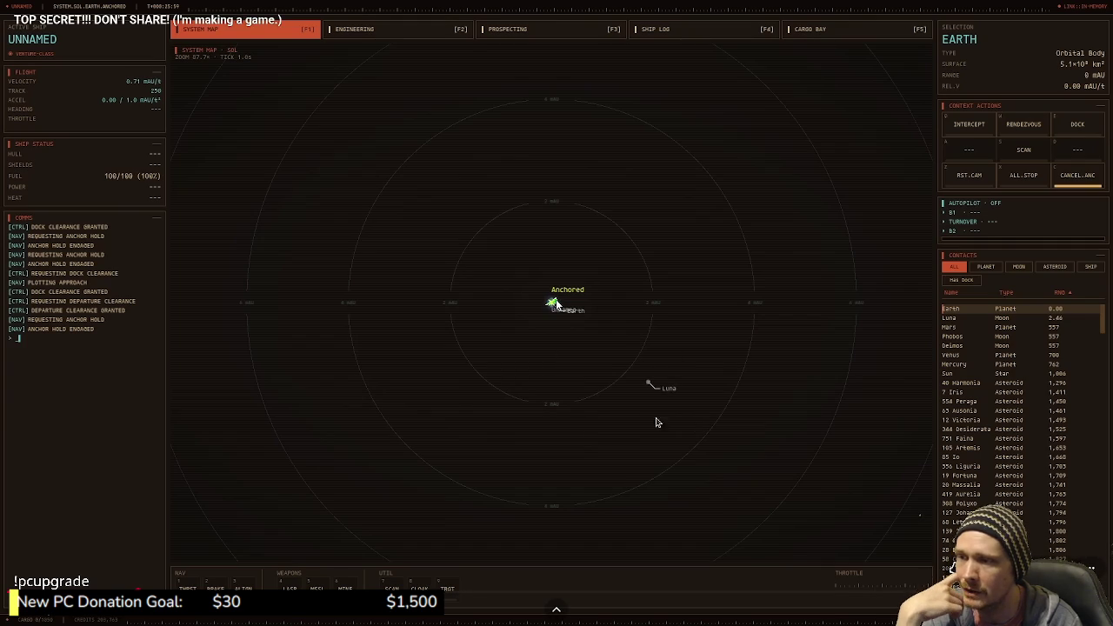
click(1090, 126)
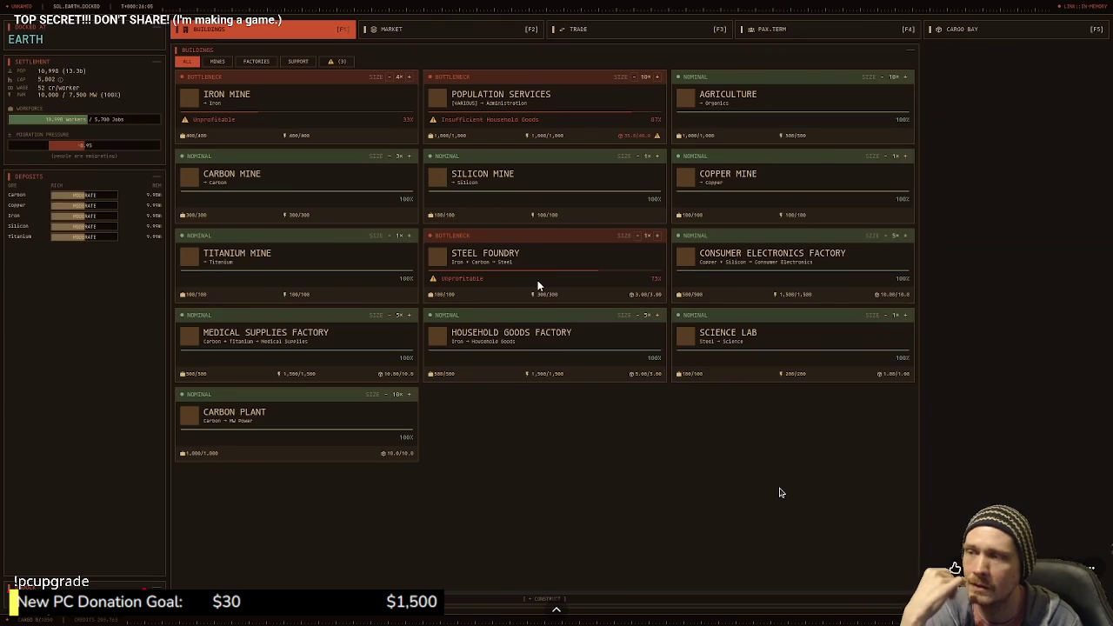
Step: Inspect the Population Services, Silicon Mine, Agriculture and Carbon Mine details, then return to the system map
click(592, 104)
click(600, 173)
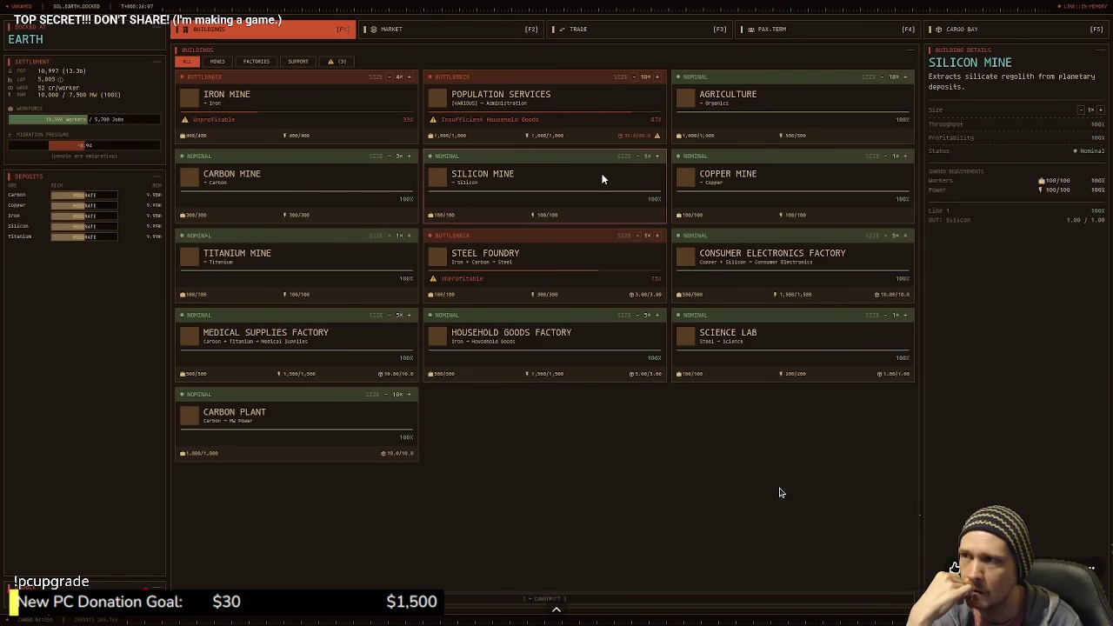
click(784, 104)
click(337, 202)
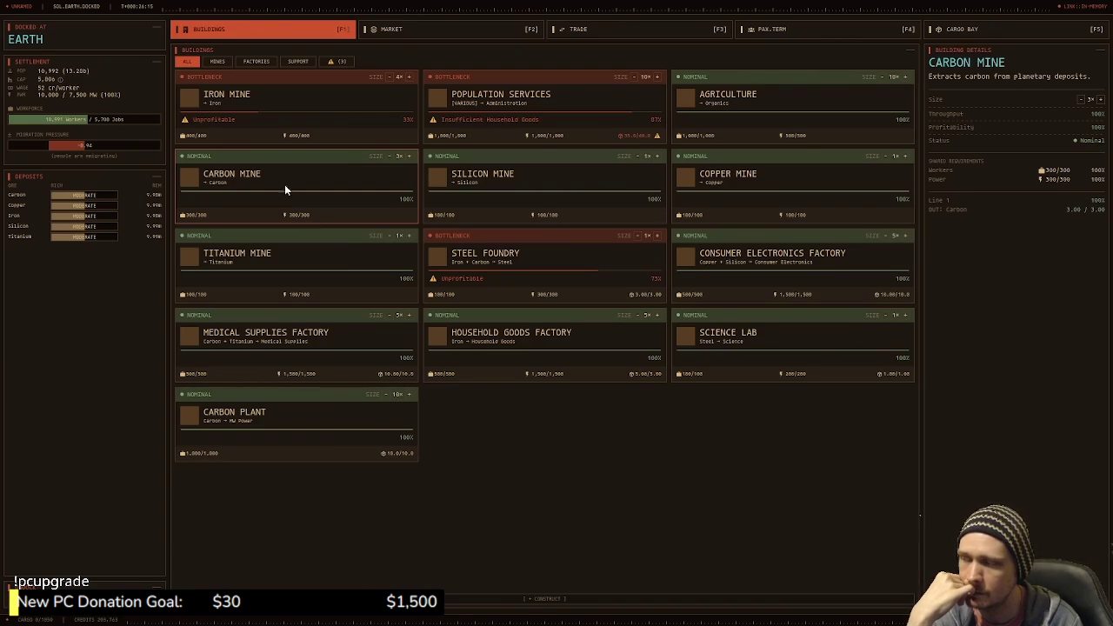
key(Escape)
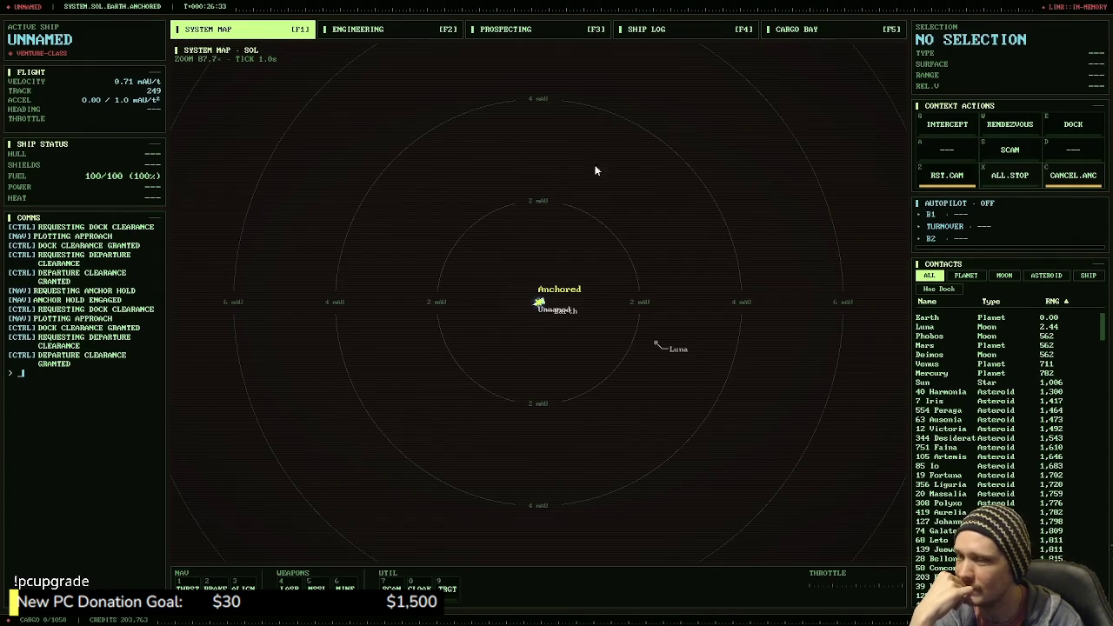
Step: Select asteroid 40 Harmonia from the ASTEROID-filtered contacts, then switch to Chrome's YouTube Playlists page
scroll(539, 246, down, 5)
scroll(574, 230, down, 5)
scroll(589, 212, down, 5)
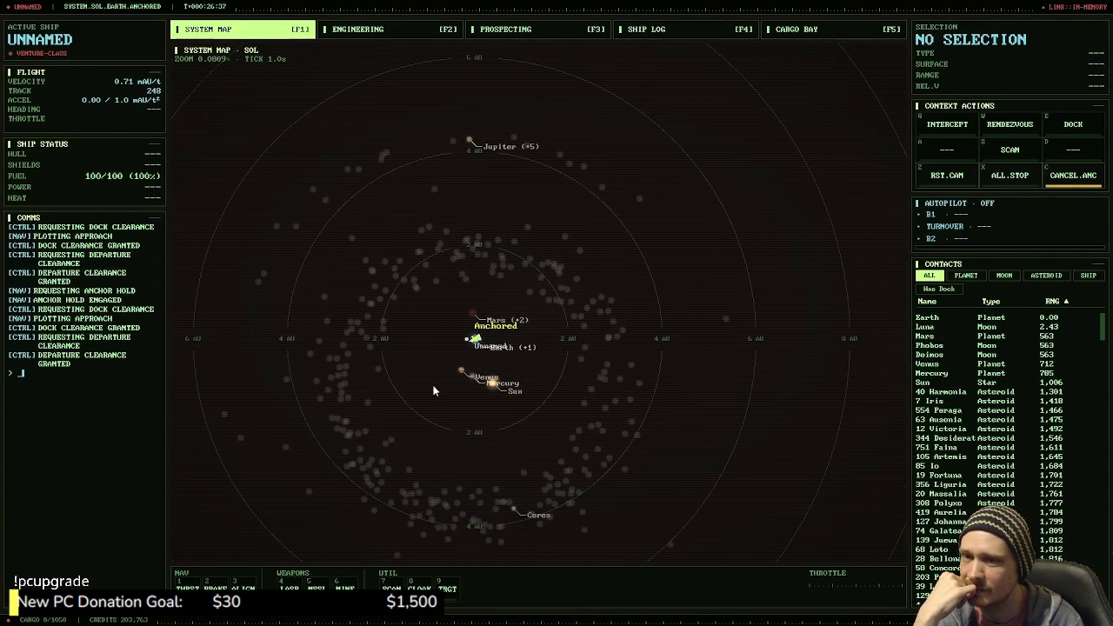
scroll(443, 320, up, 1)
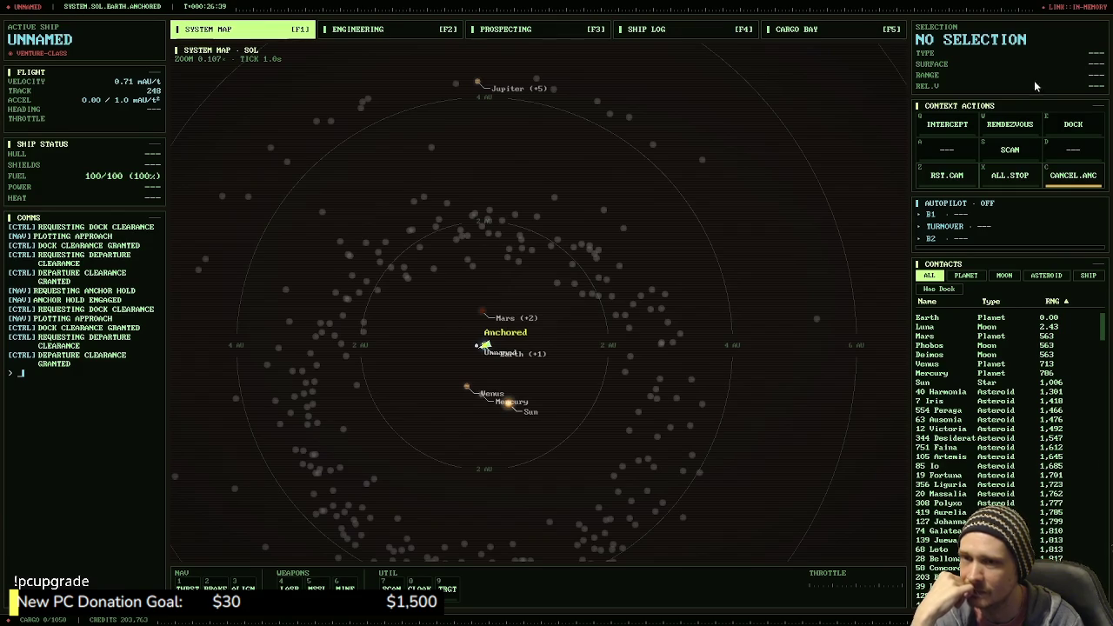
scroll(449, 388, up, 1)
scroll(522, 348, up, 1)
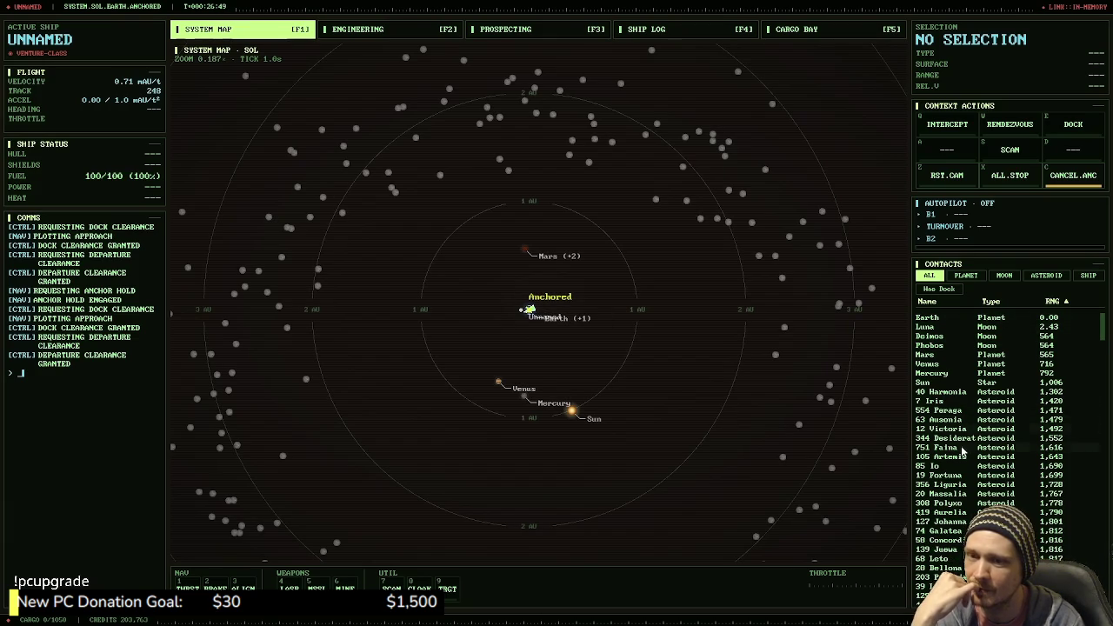
click(1043, 275)
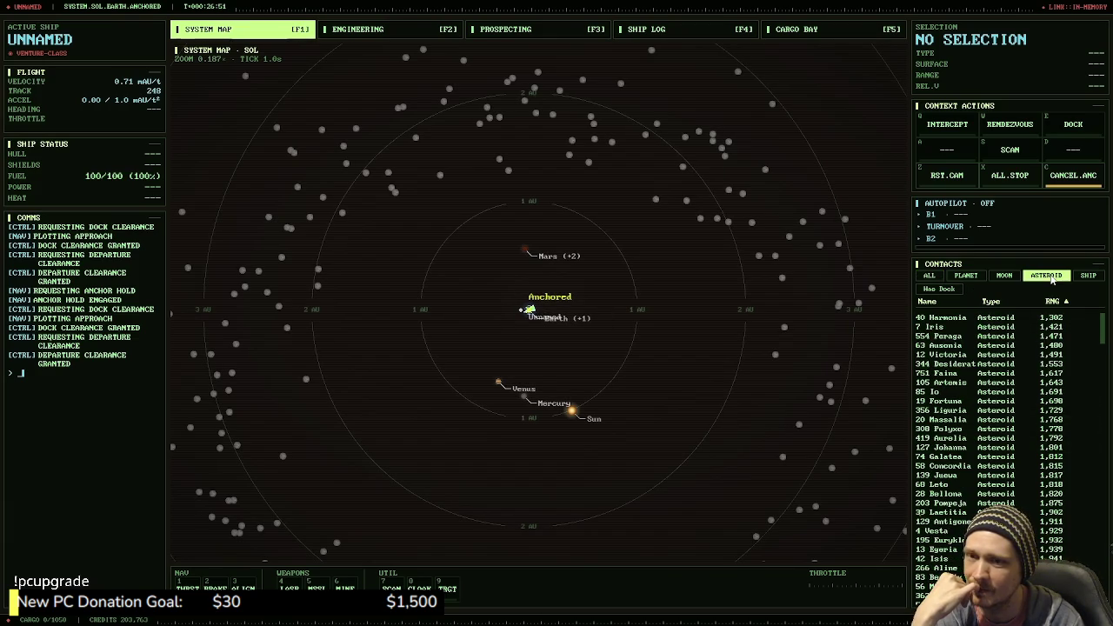
click(937, 320)
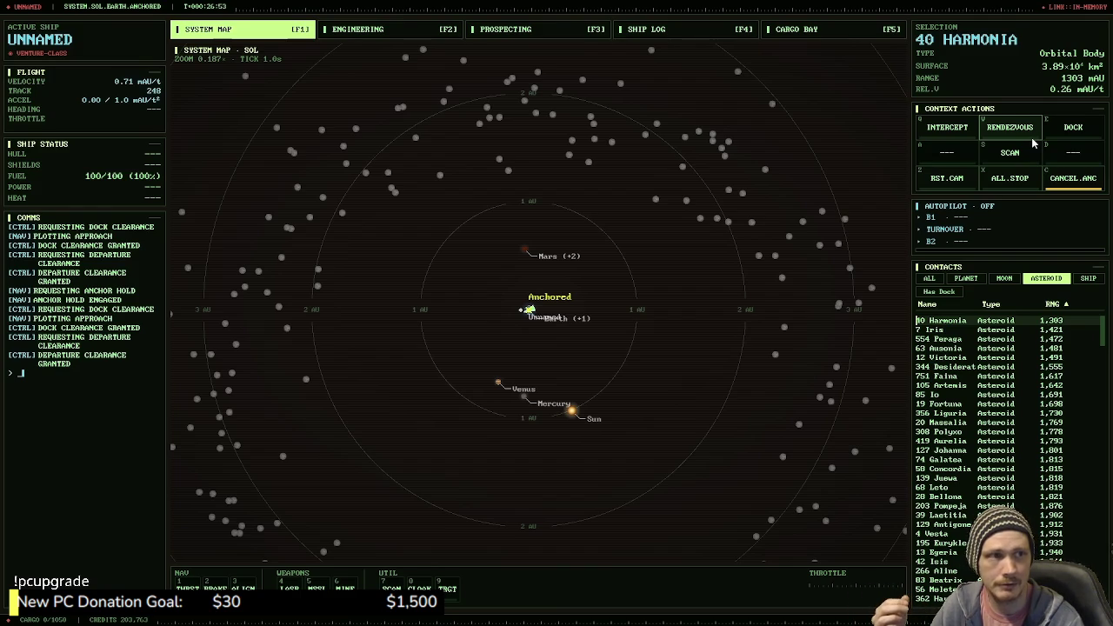
key(alt+Tab)
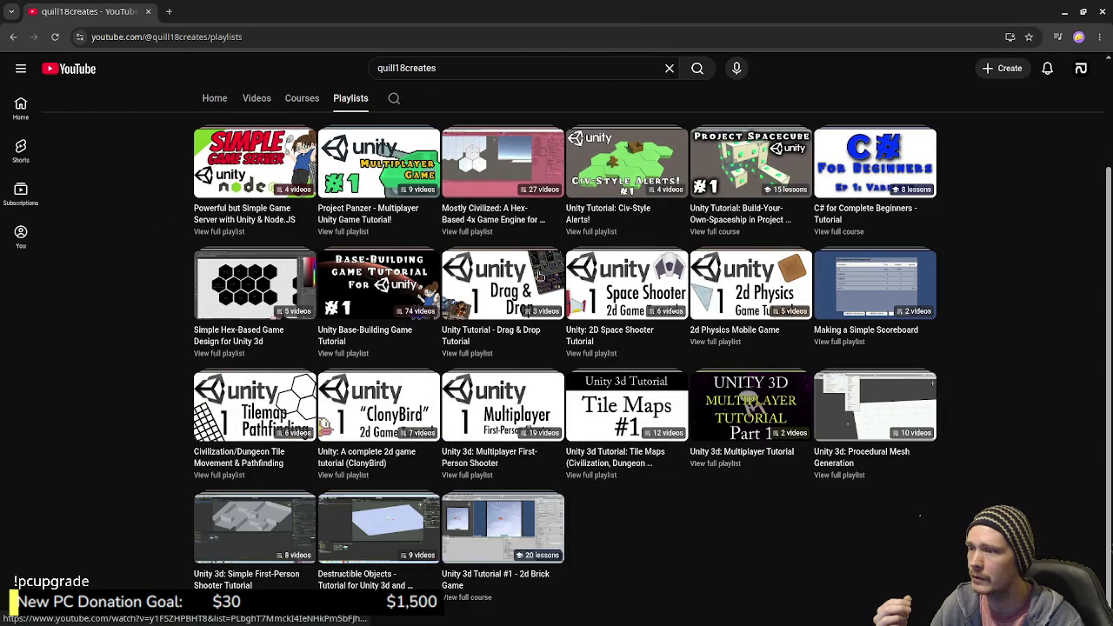
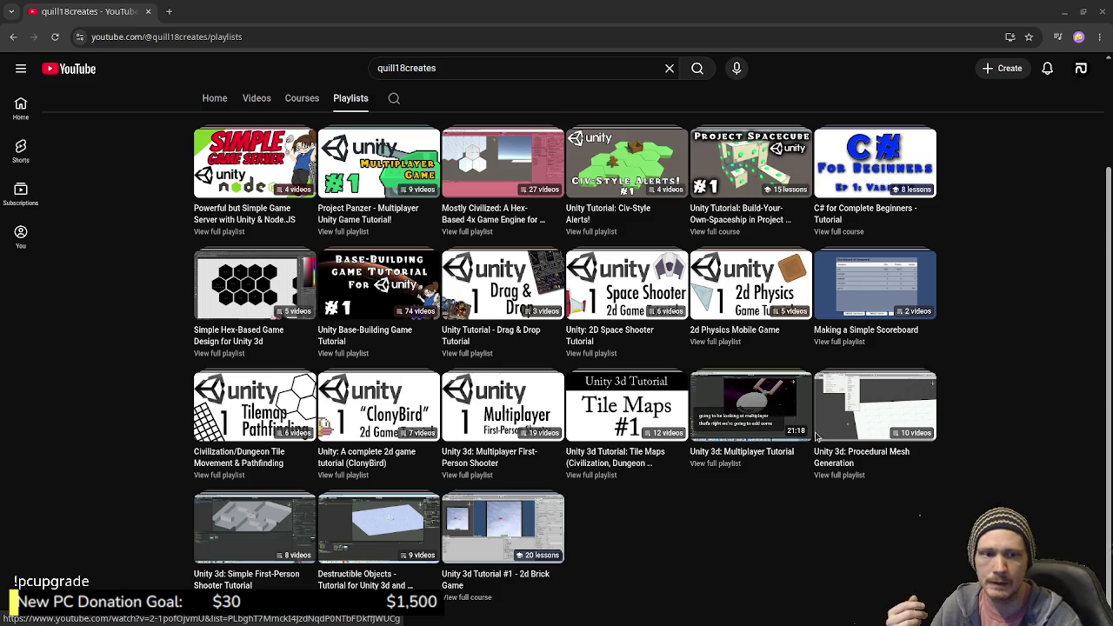
Step: Resume the full-screen space game video and seek ahead to the asteroid prospecting scene
key(alt+Tab)
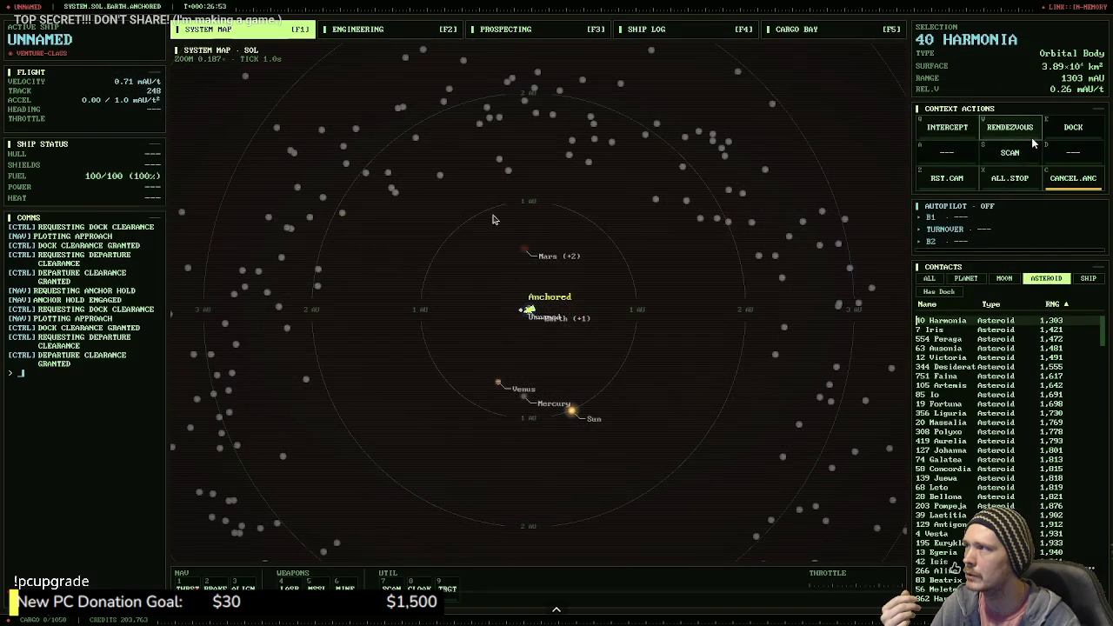
key(k)
drag(592, 588, 596, 588)
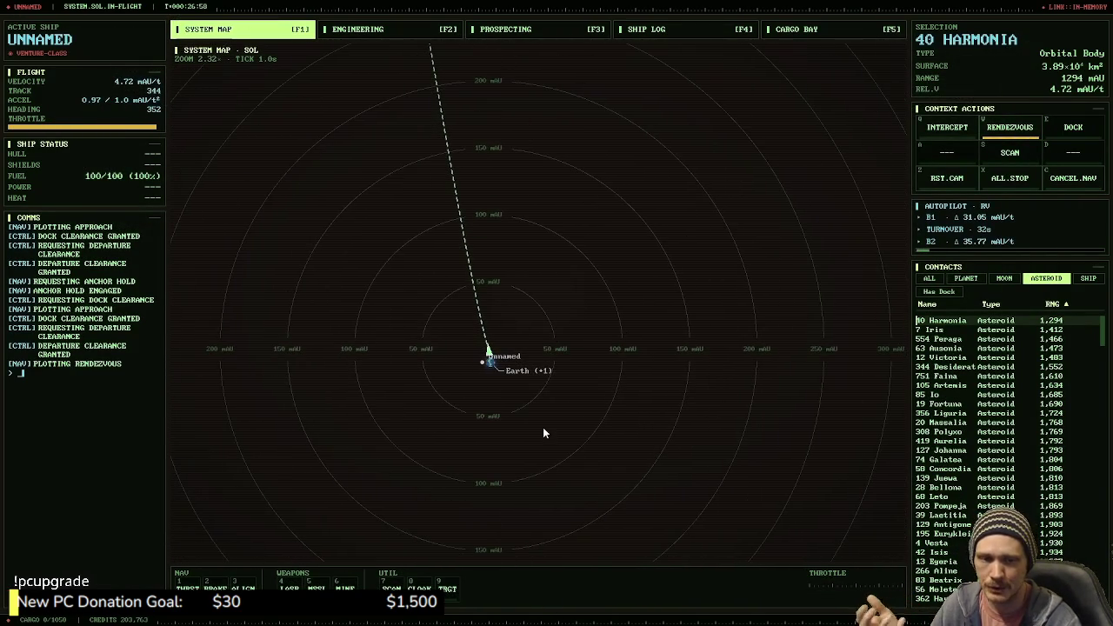
drag(261, 588, 408, 588)
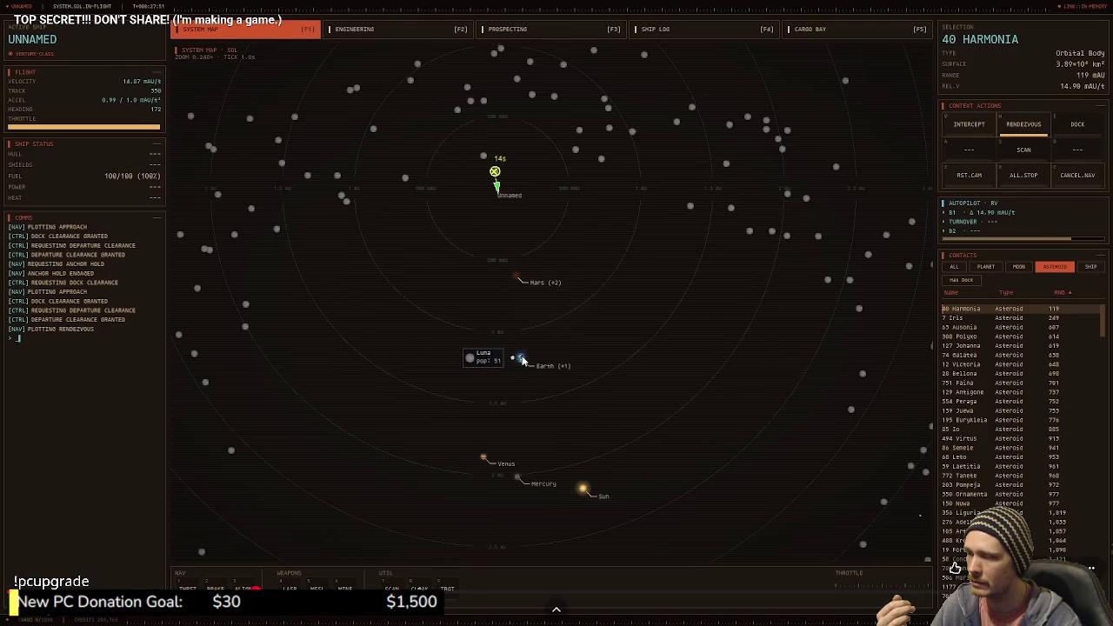
drag(624, 593, 569, 592)
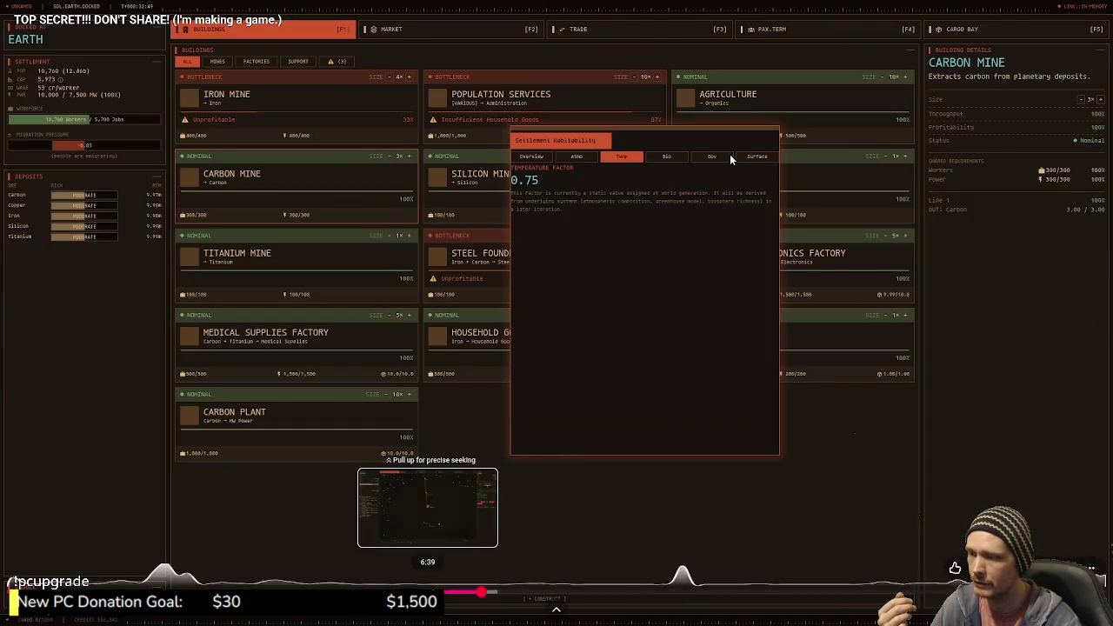
drag(570, 592, 481, 592)
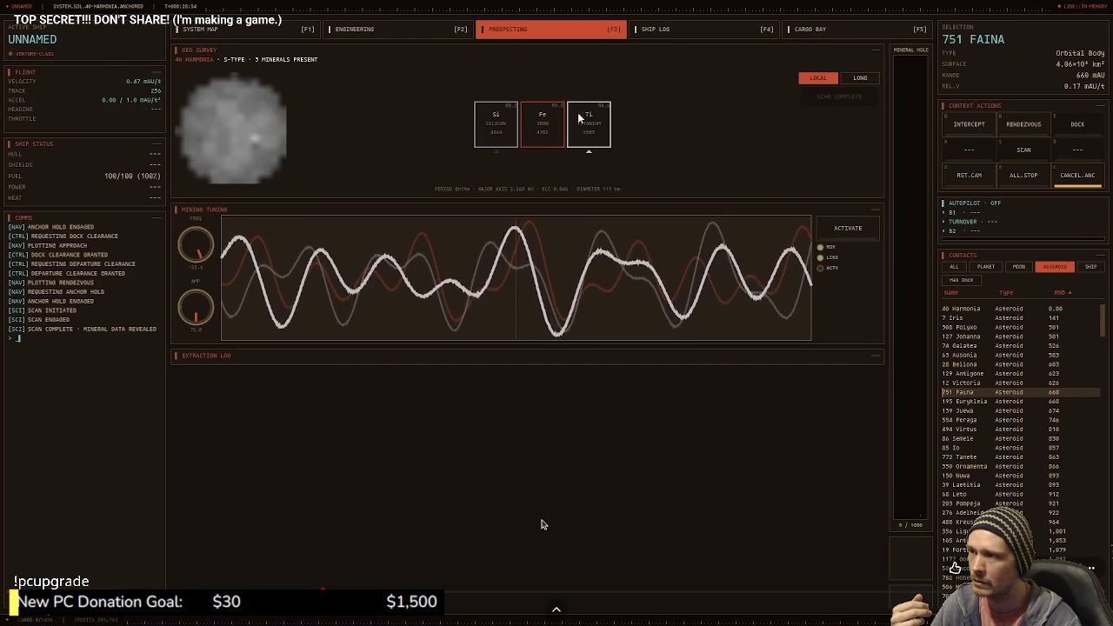
scroll(200, 320, down, 5)
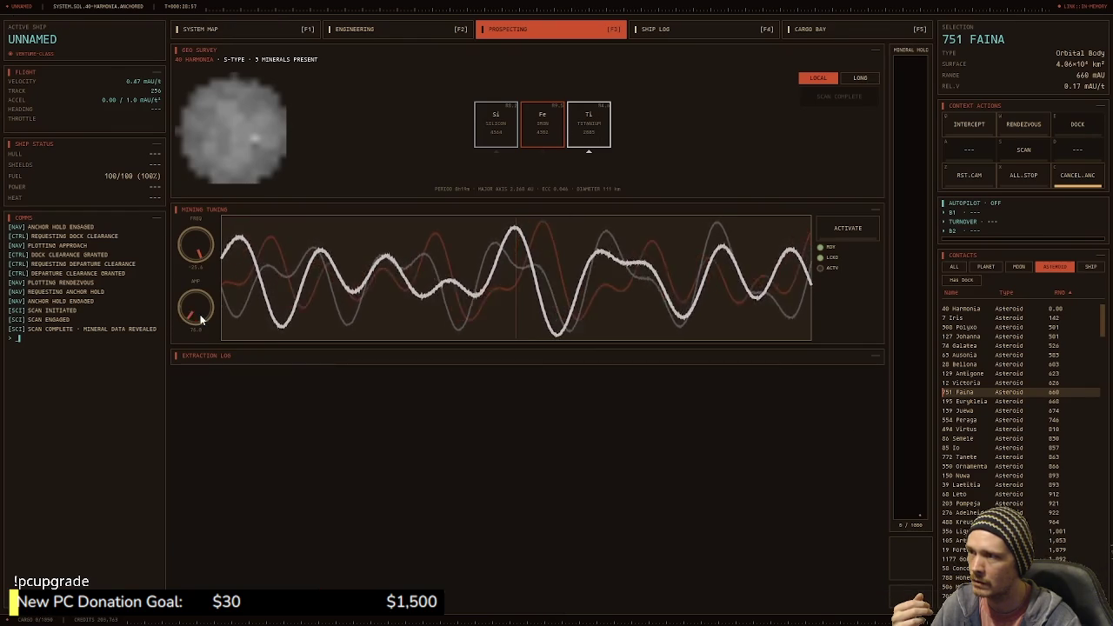
scroll(200, 320, up, 3)
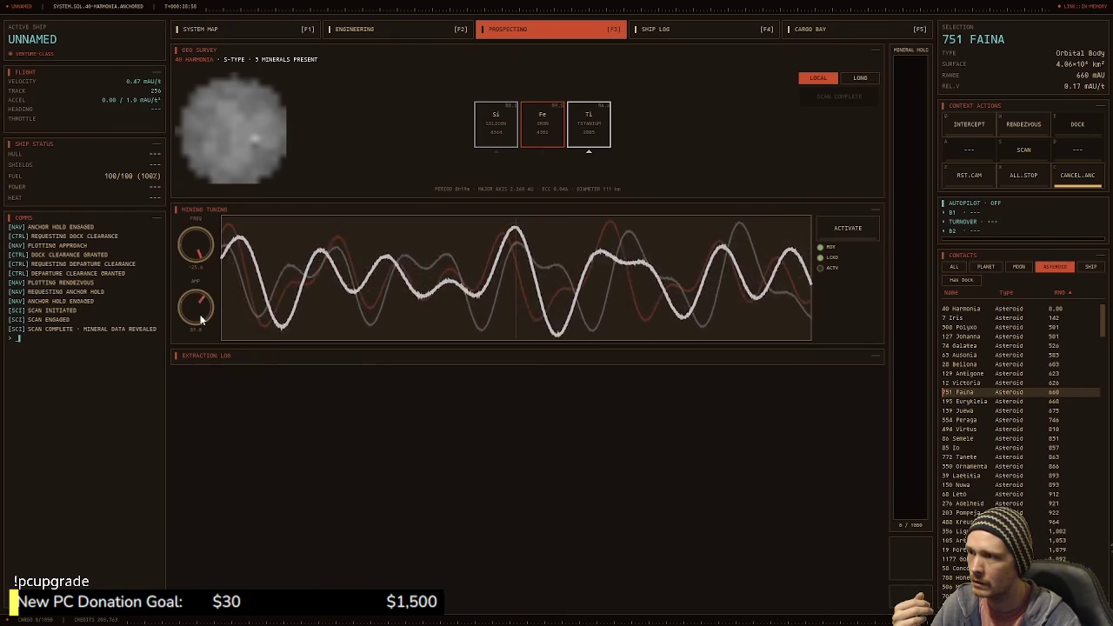
scroll(202, 319, up, 1)
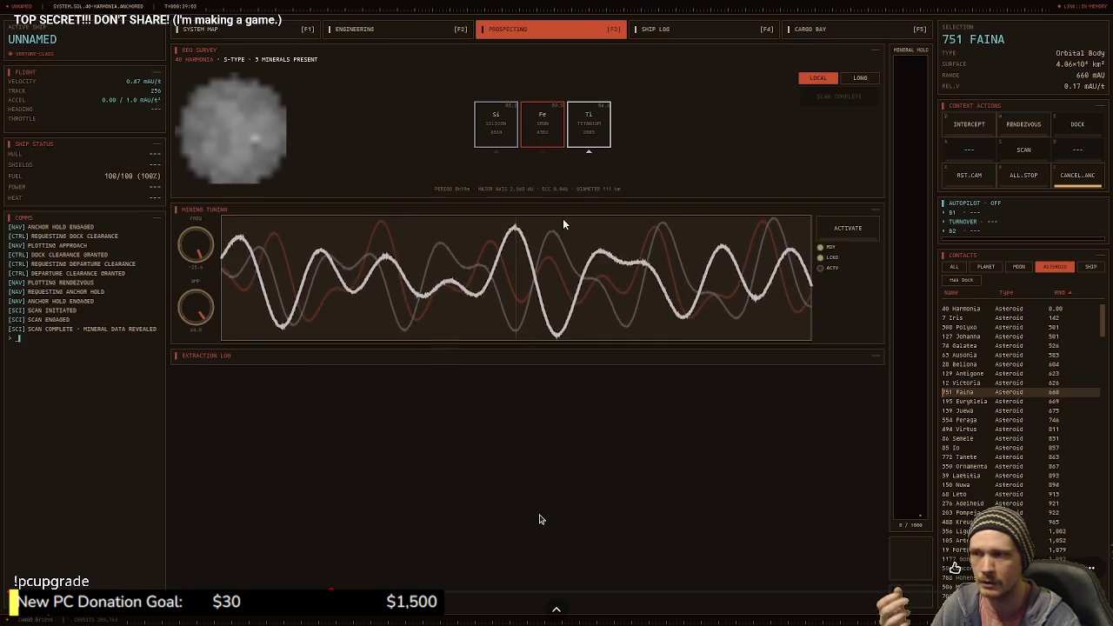
click(848, 228)
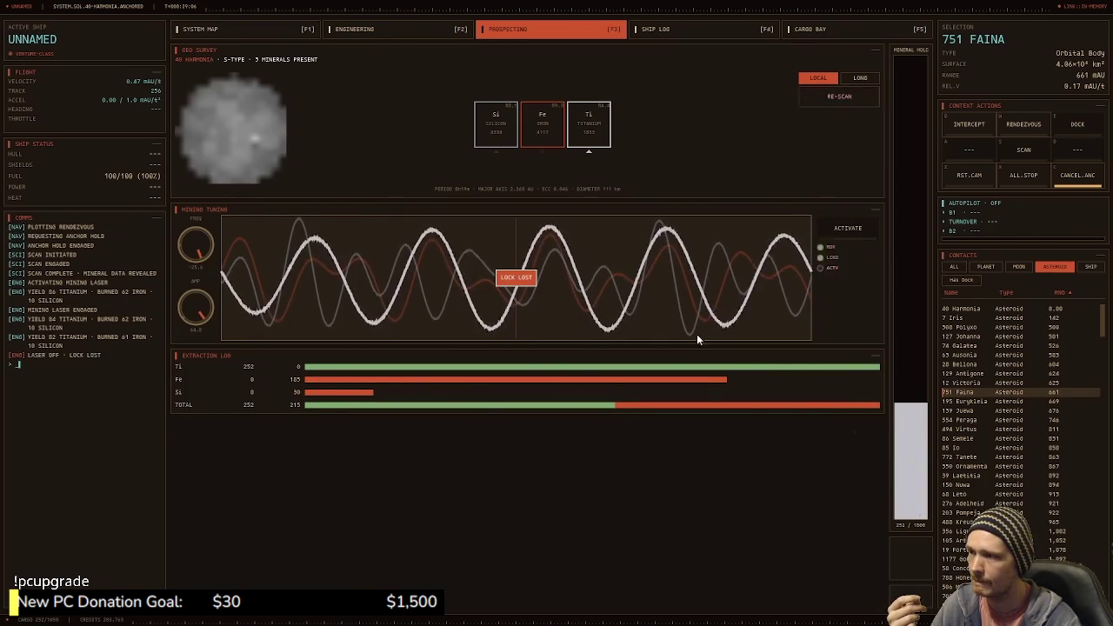
click(855, 99)
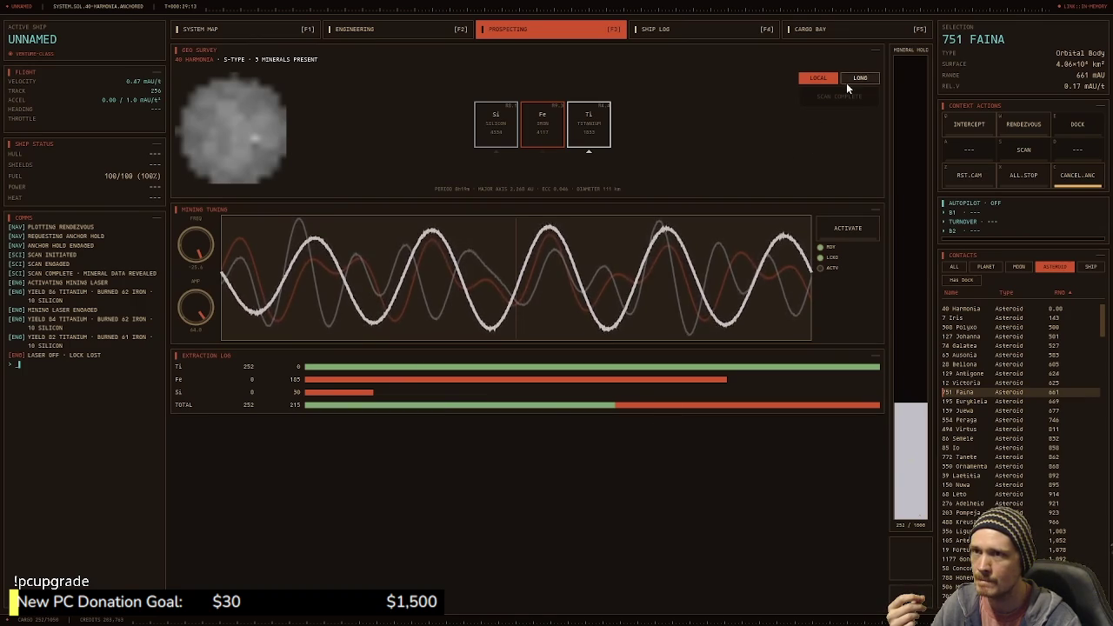
drag(195, 258, 194, 239)
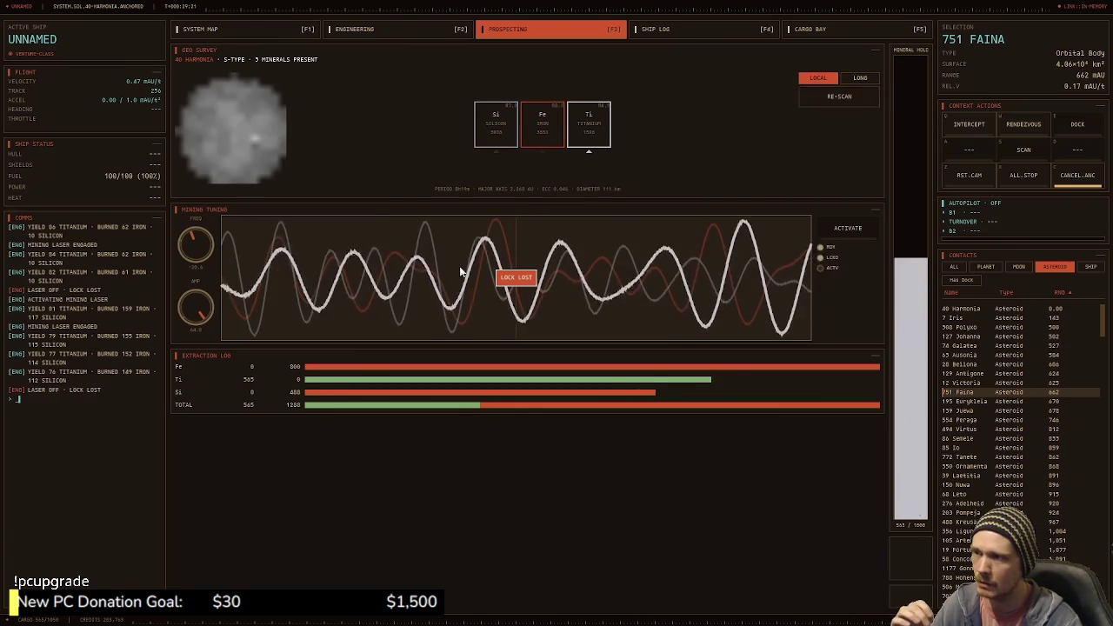
click(852, 105)
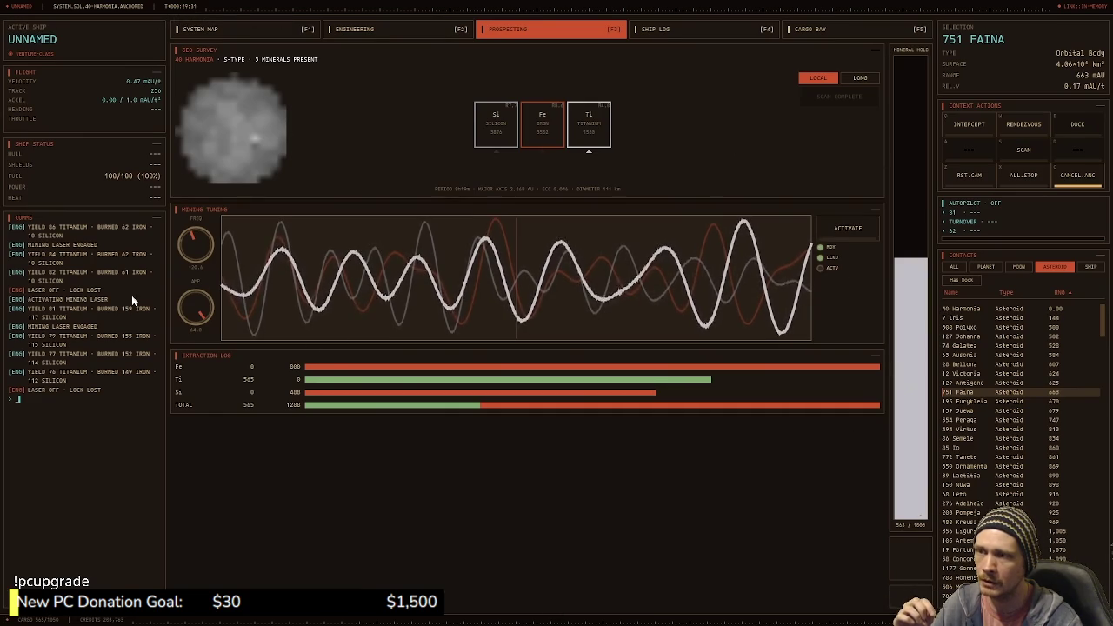
click(254, 26)
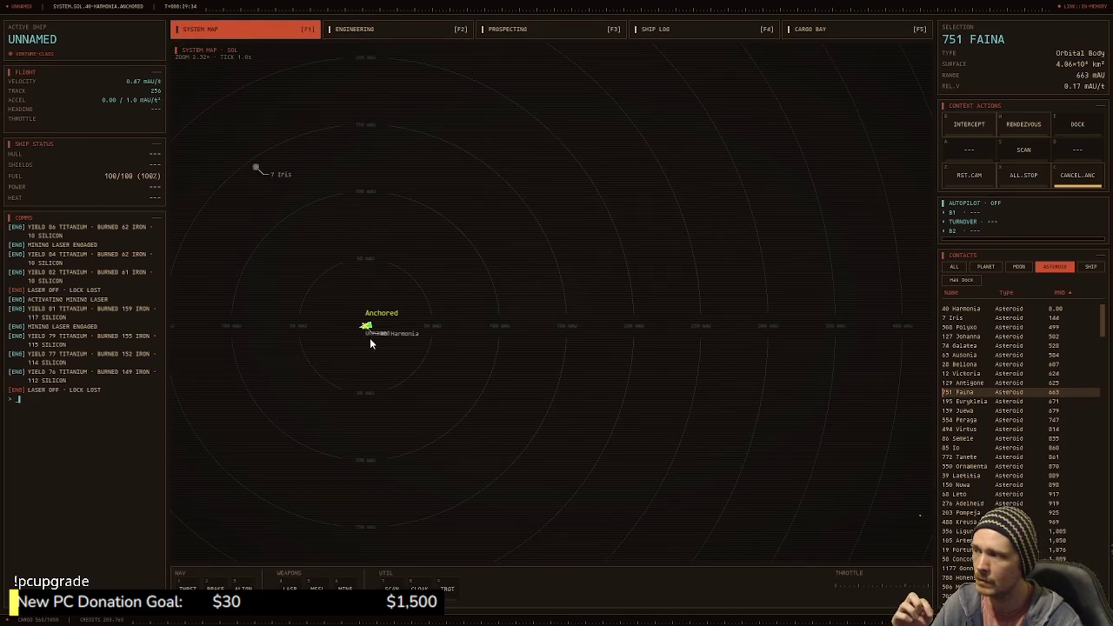
Step: Exit full-screen playback and pause the space game video at 5:48
click(985, 266)
click(962, 279)
right_click(956, 308)
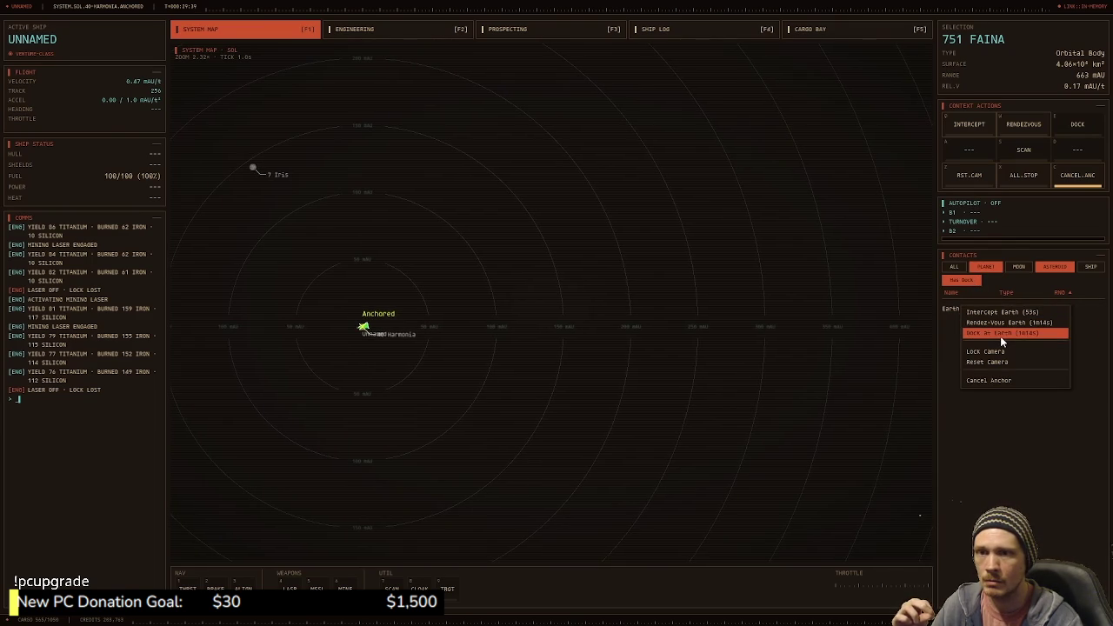
click(375, 308)
scroll(659, 318, down, 5)
scroll(544, 299, down, 3)
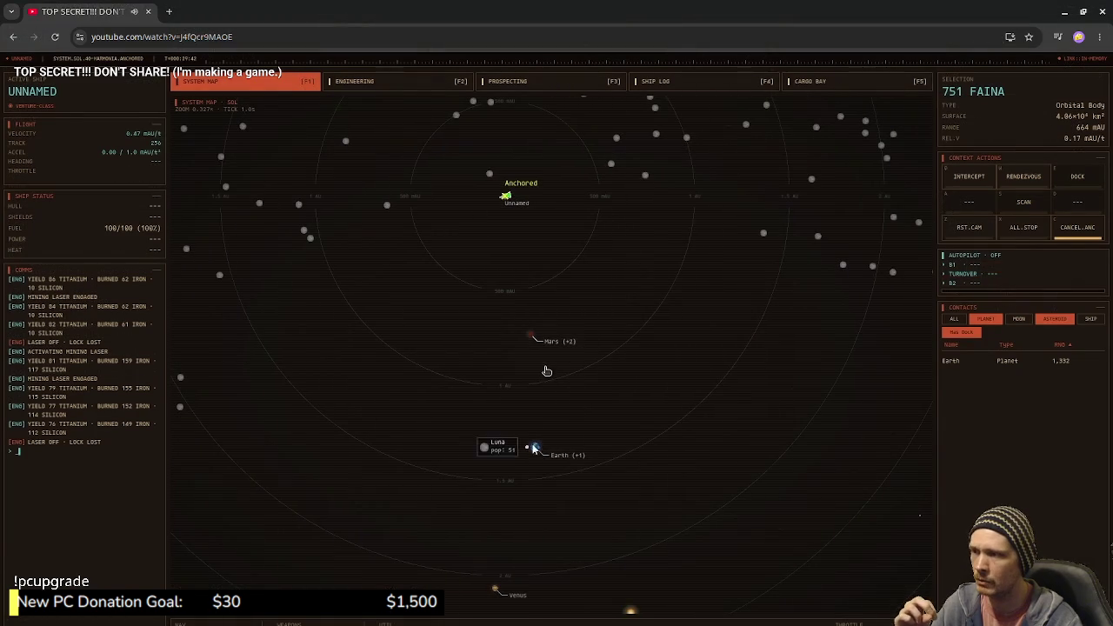
key(Escape)
click(520, 372)
Step: Expand the video's full description and scroll through it
scroll(513, 382, down, 2)
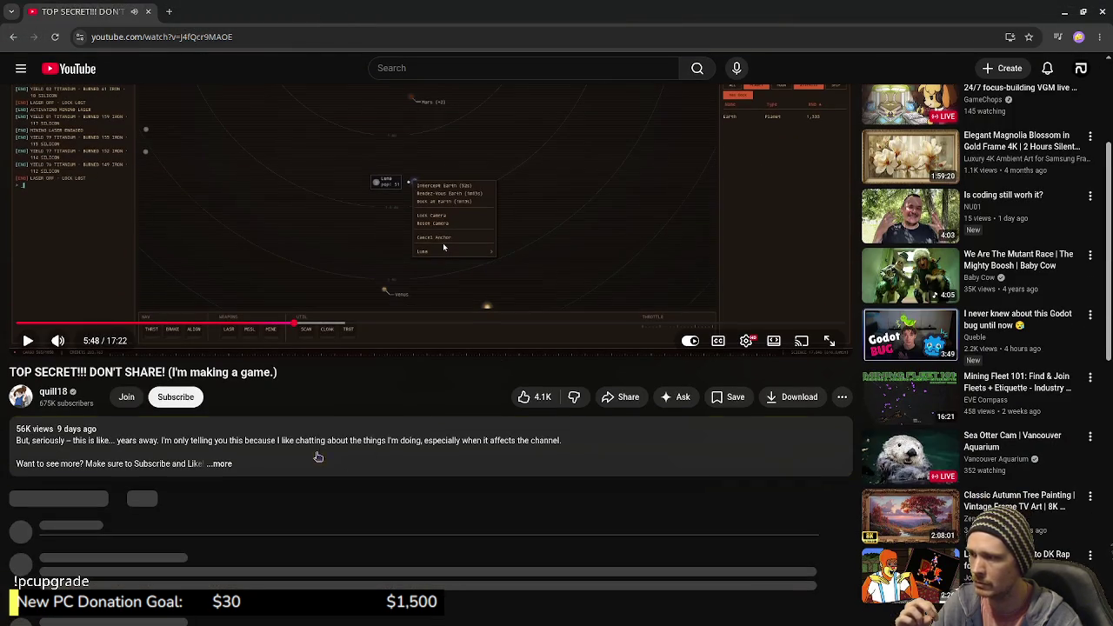
click(222, 466)
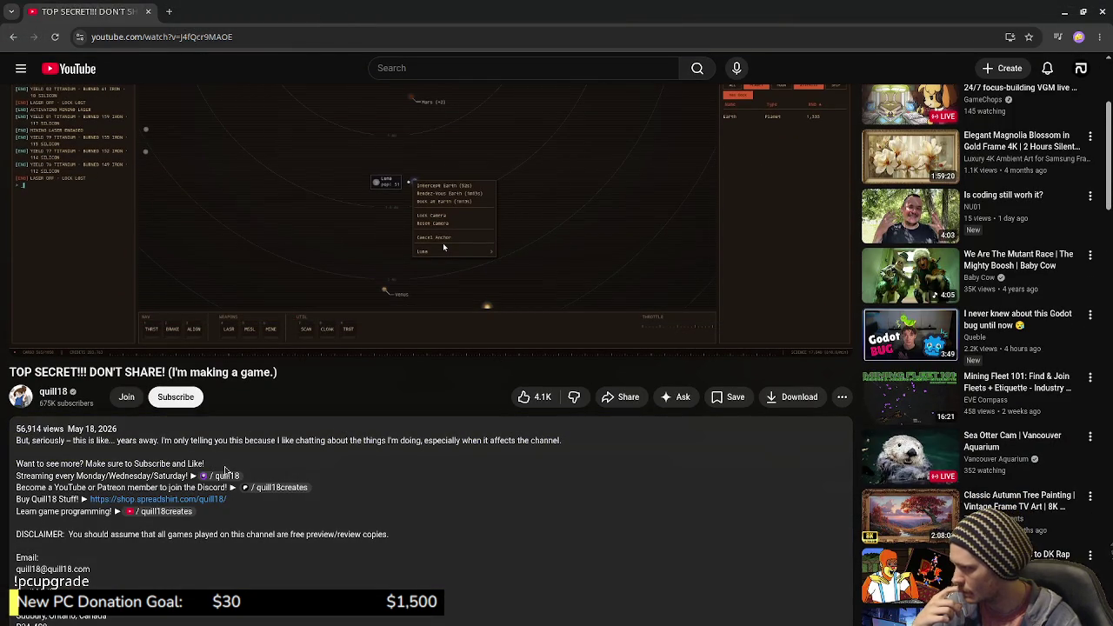
scroll(326, 469, down, 2)
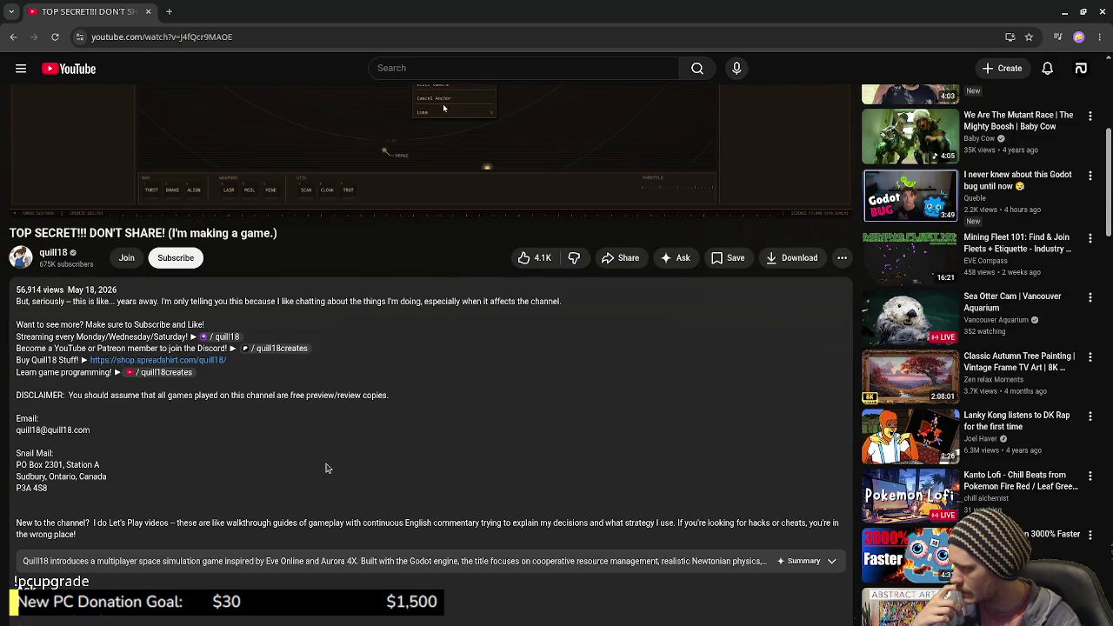
scroll(326, 468, down, 2)
scroll(326, 468, down, 1)
scroll(326, 454, up, 4)
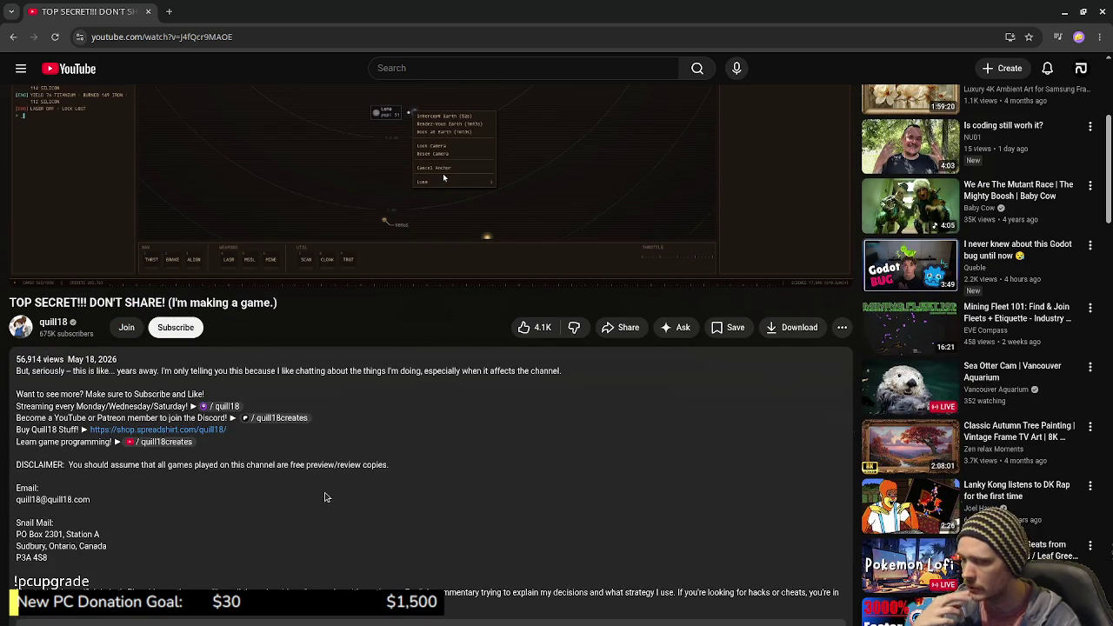
scroll(326, 498, down, 1)
scroll(329, 497, down, 2)
scroll(333, 498, down, 2)
scroll(333, 499, down, 2)
scroll(333, 499, up, 4)
scroll(317, 499, up, 3)
scroll(318, 498, up, 2)
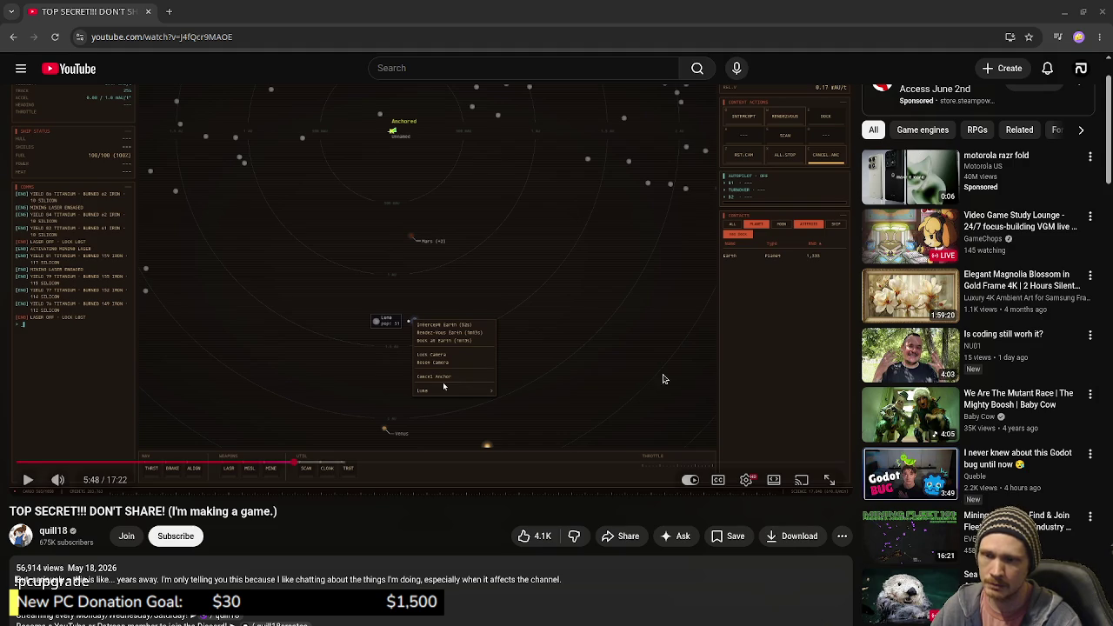
Step: Close the YouTube tab and show VS Code's list of changed files, font_4x6.png and main.js
click(147, 14)
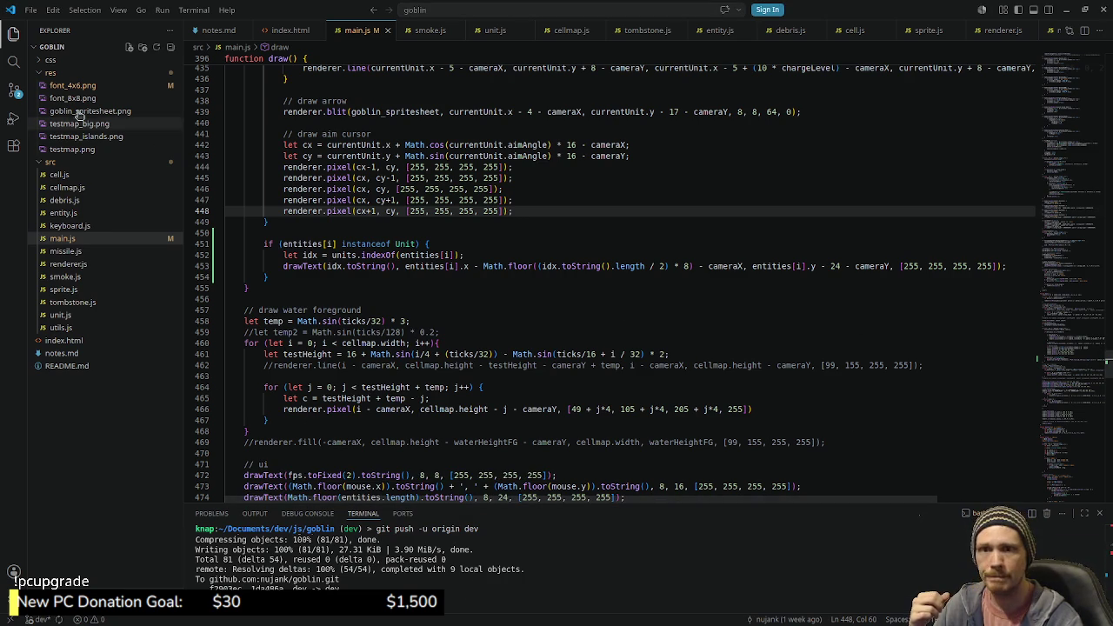
click(13, 90)
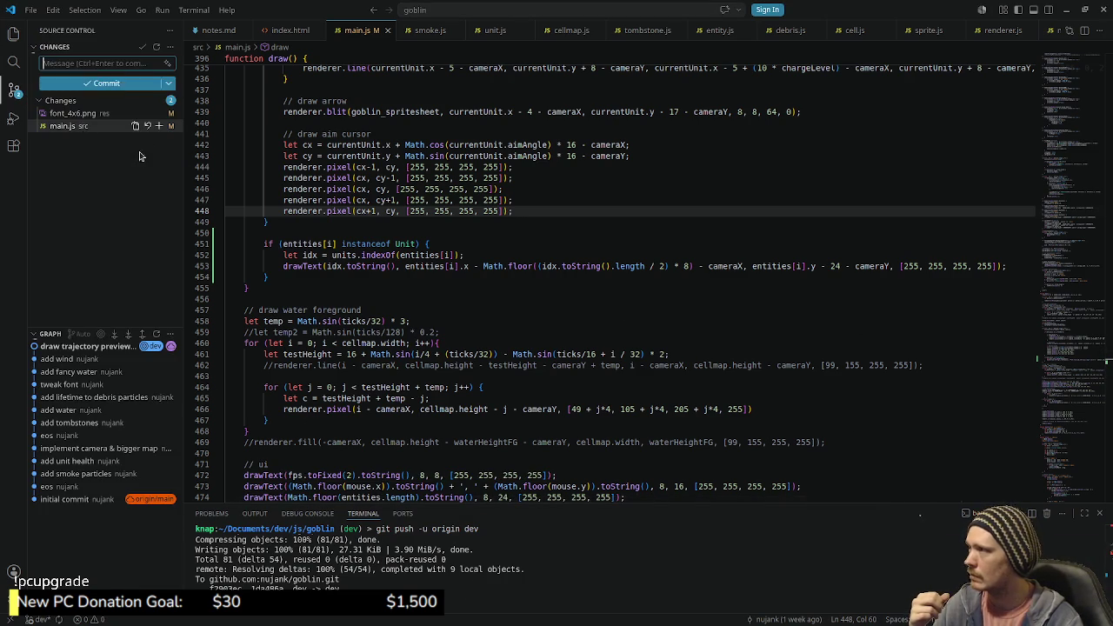
Step: Review the working changes in font_4x6.png and the main.js diff
click(77, 114)
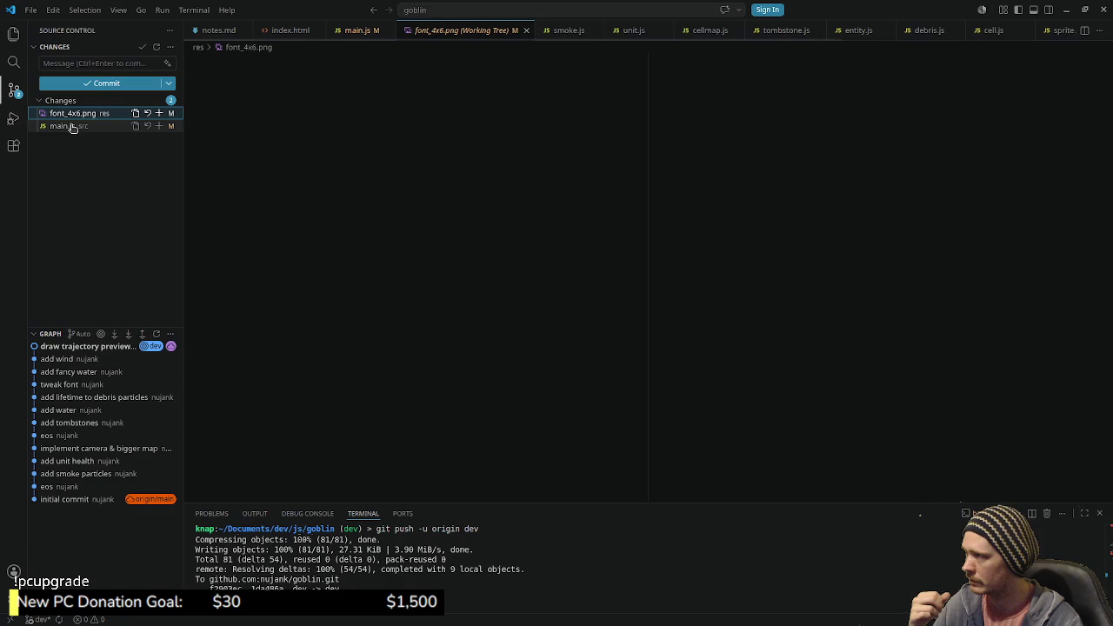
click(71, 126)
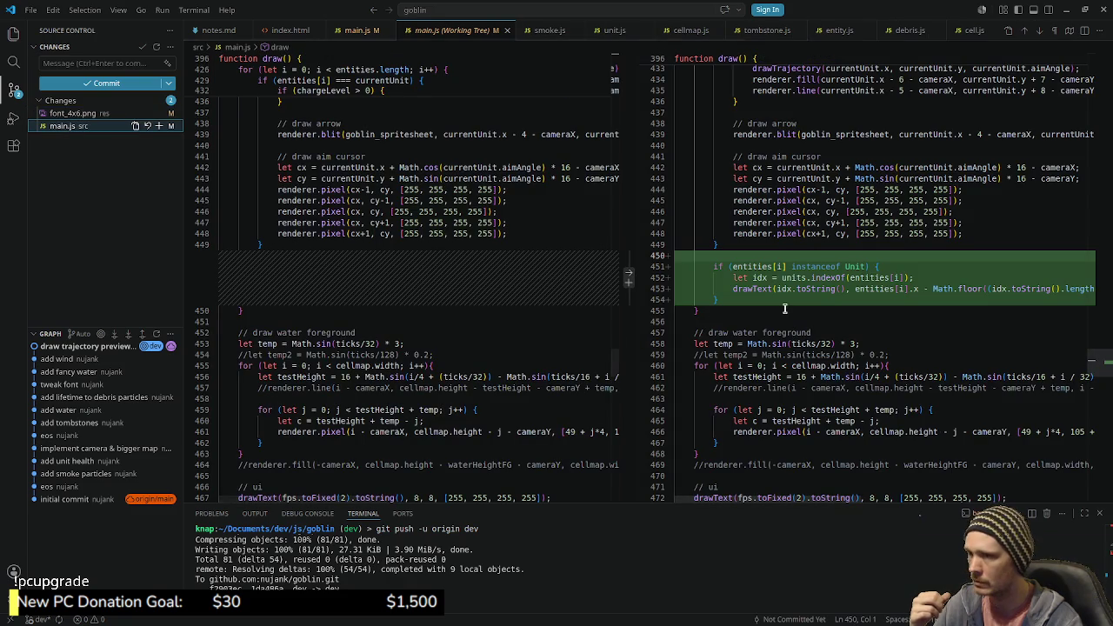
drag(1108, 369, 1094, 147)
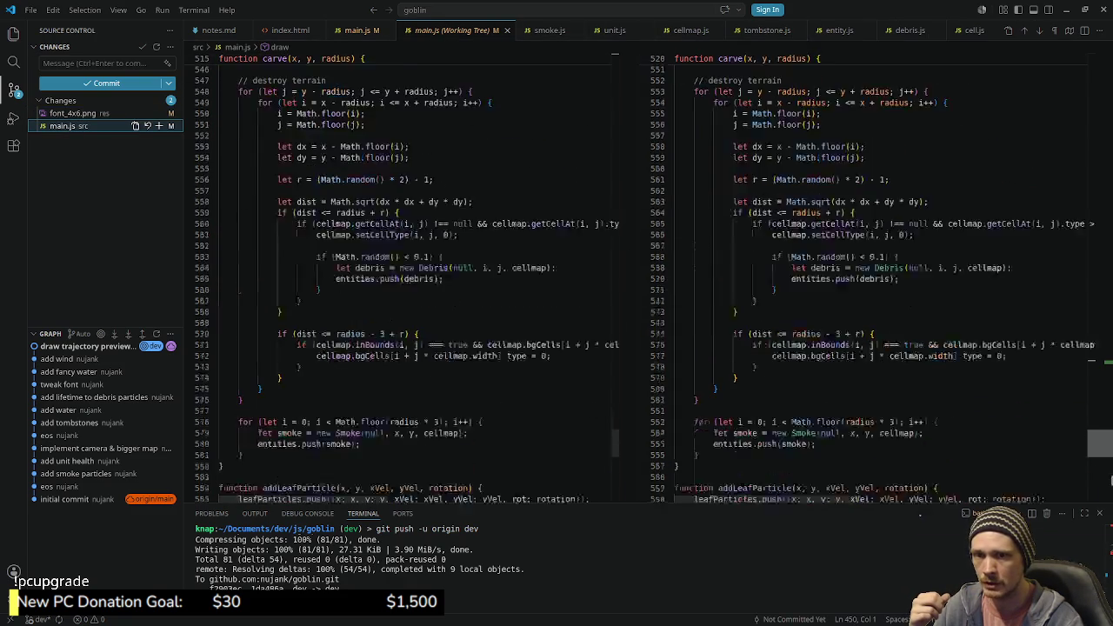
click(1102, 365)
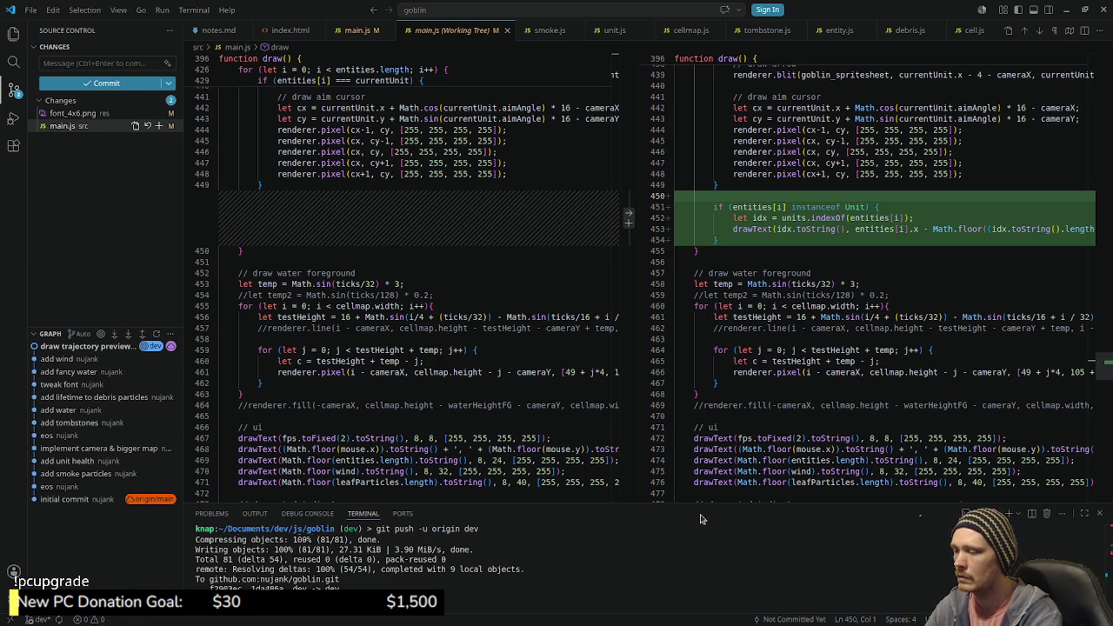
Step: Commit src/main.js with the message 'draw unit index' using git in the terminal
text(git status)
key(Return)
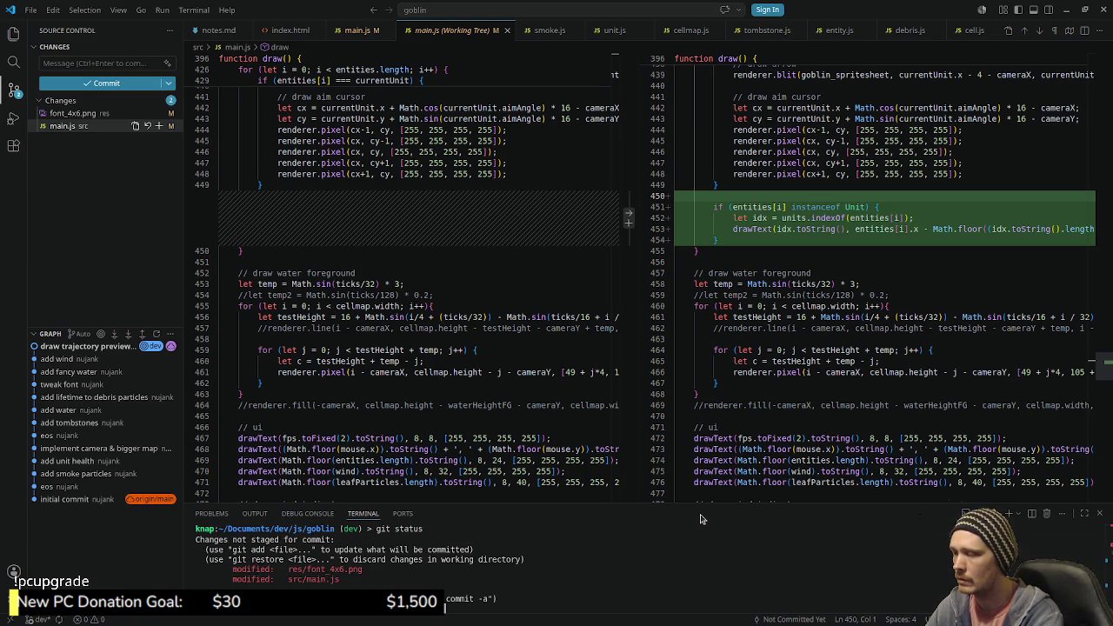
key(Return)
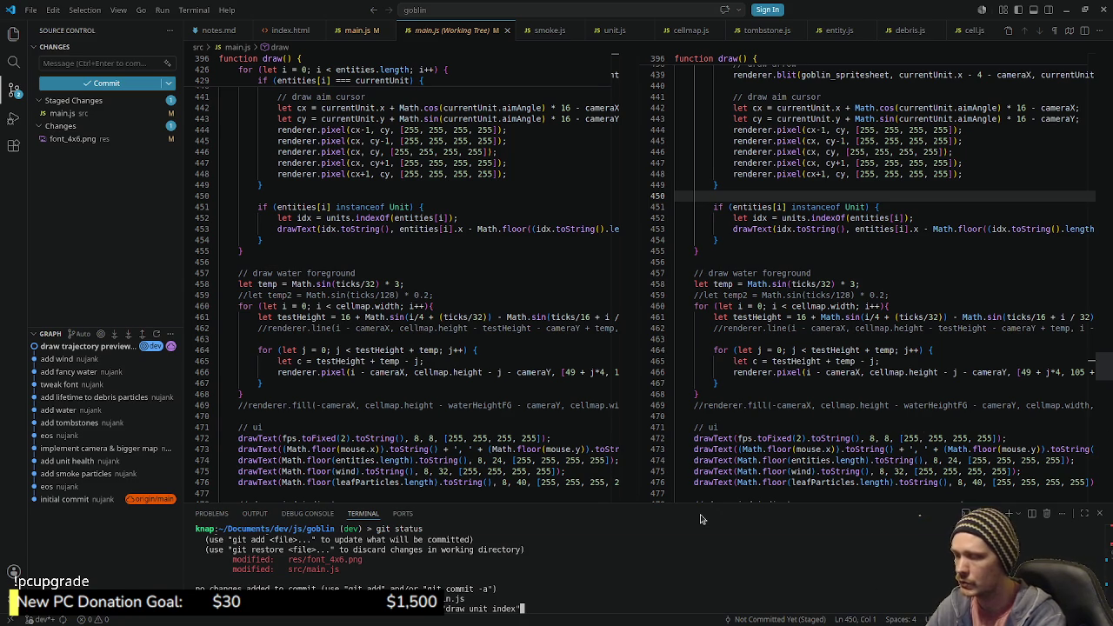
key(Return)
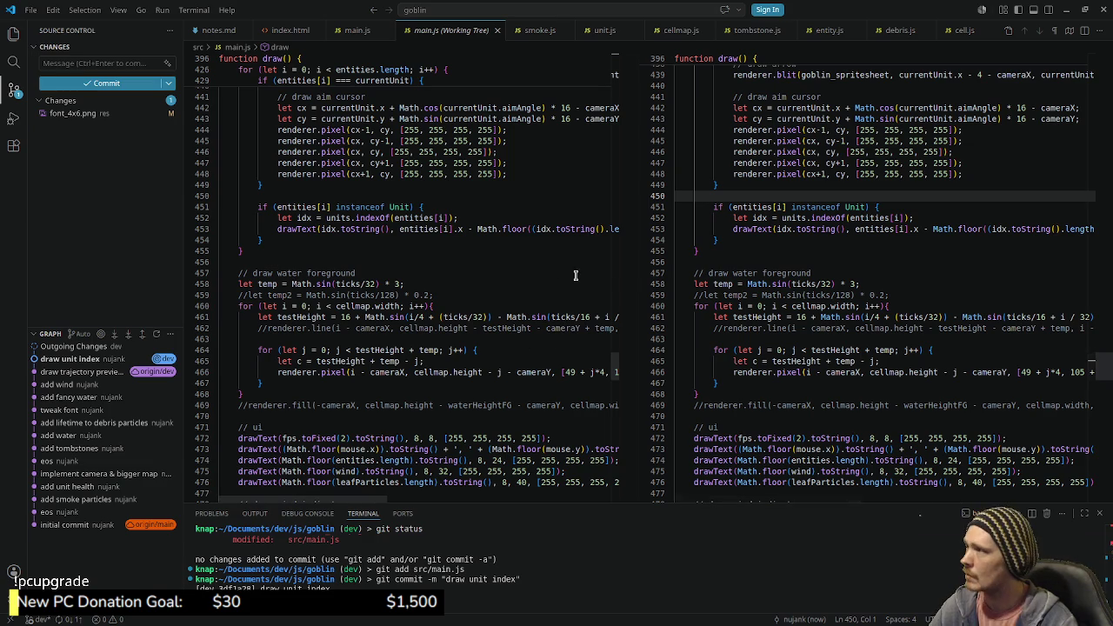
click(13, 33)
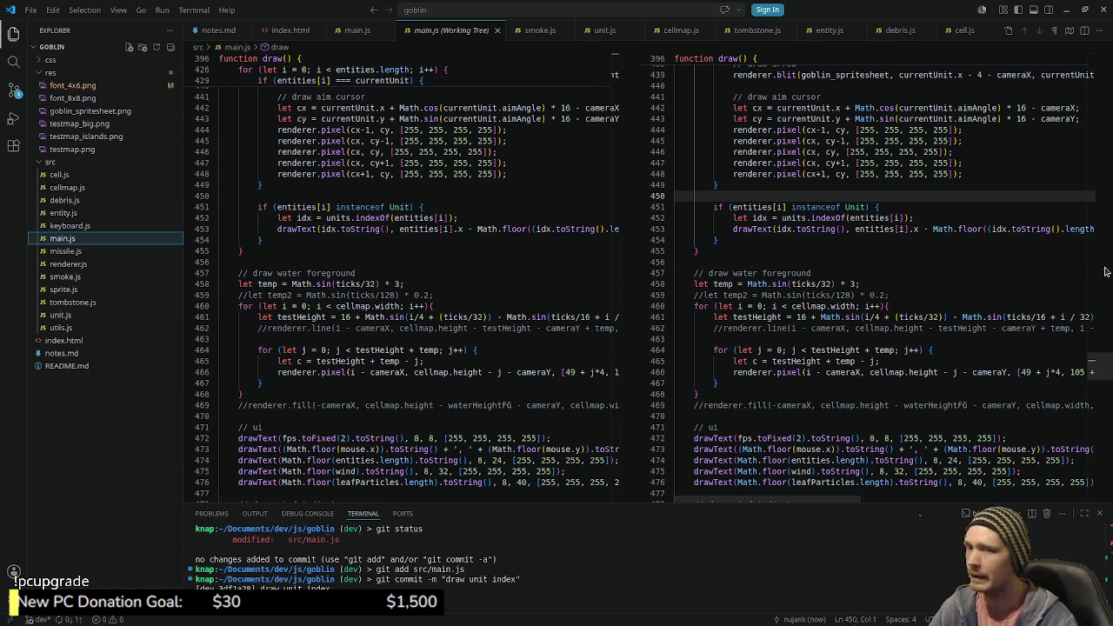
key(alt+Tab)
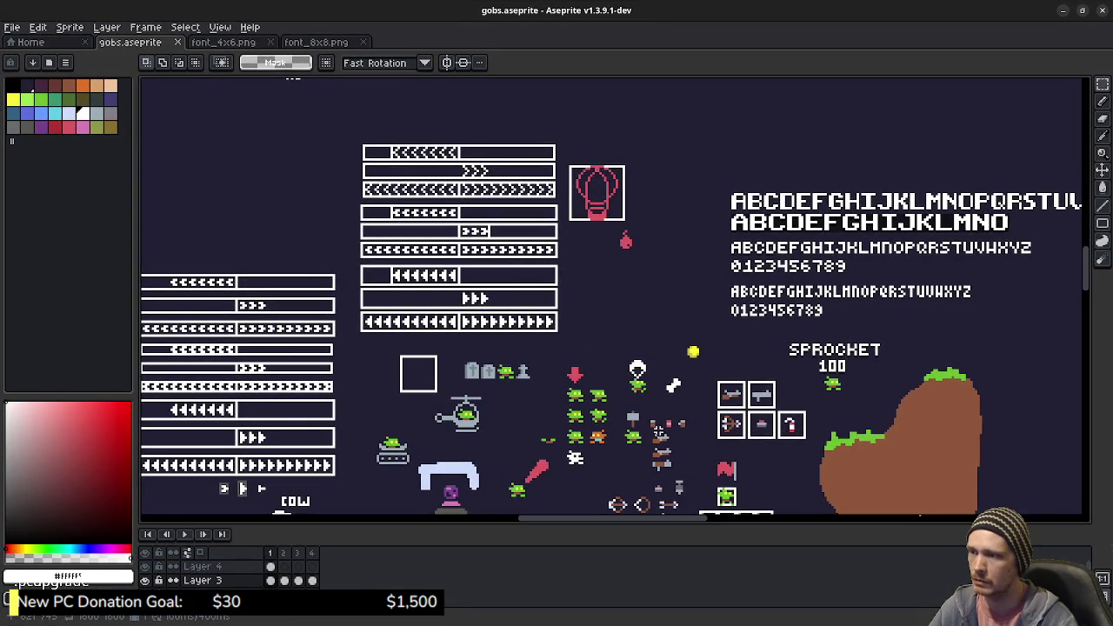
Step: Inspect the goblin sprites on the gobs.aseprite canvas and play the frame animation
scroll(861, 357, down, 2)
scroll(783, 391, down, 3)
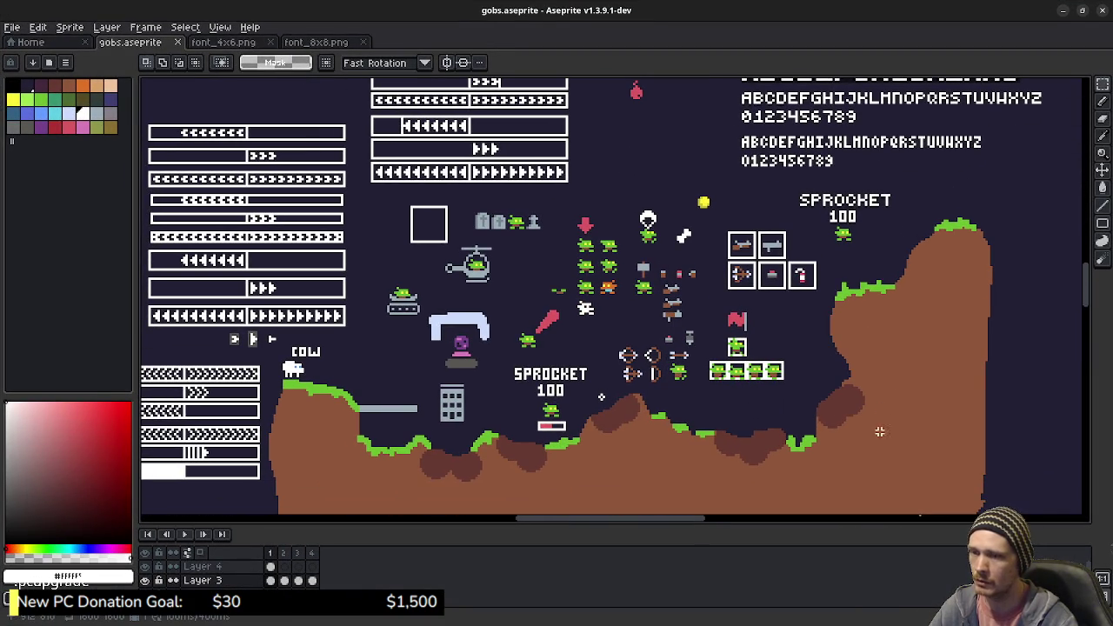
scroll(663, 426, up, 3)
scroll(656, 382, up, 2)
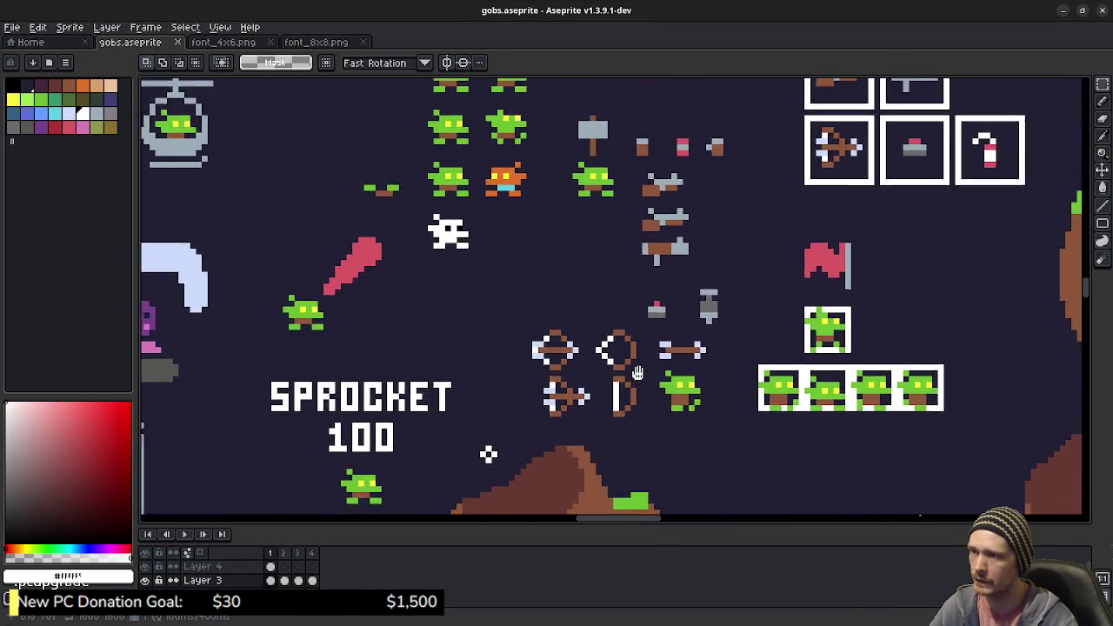
scroll(652, 365, up, 1)
scroll(648, 348, up, 1)
scroll(642, 335, up, 1)
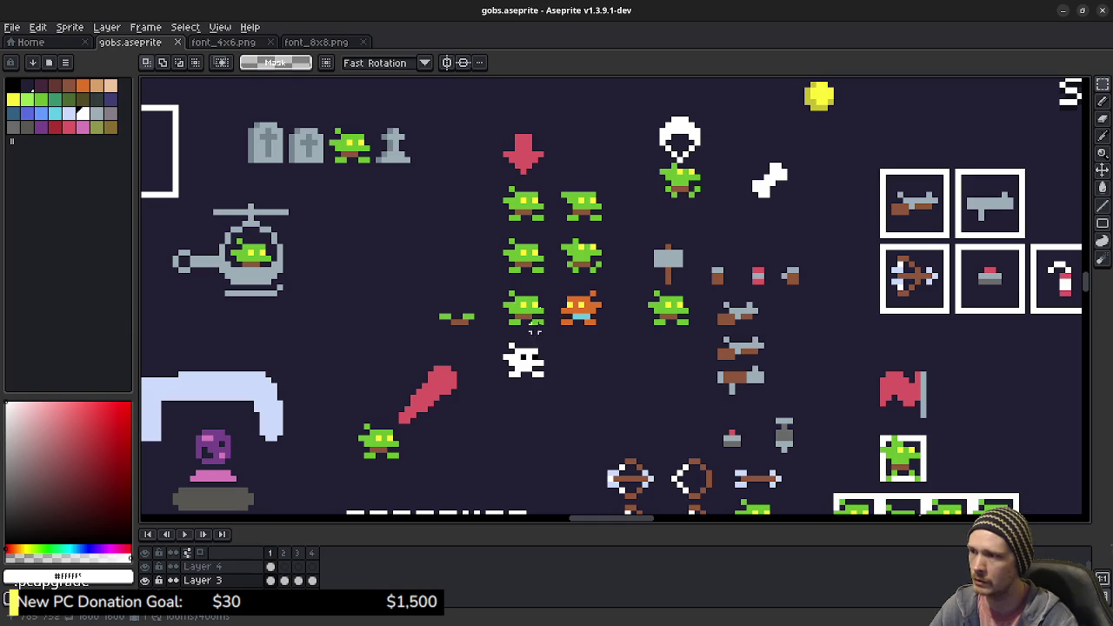
click(184, 534)
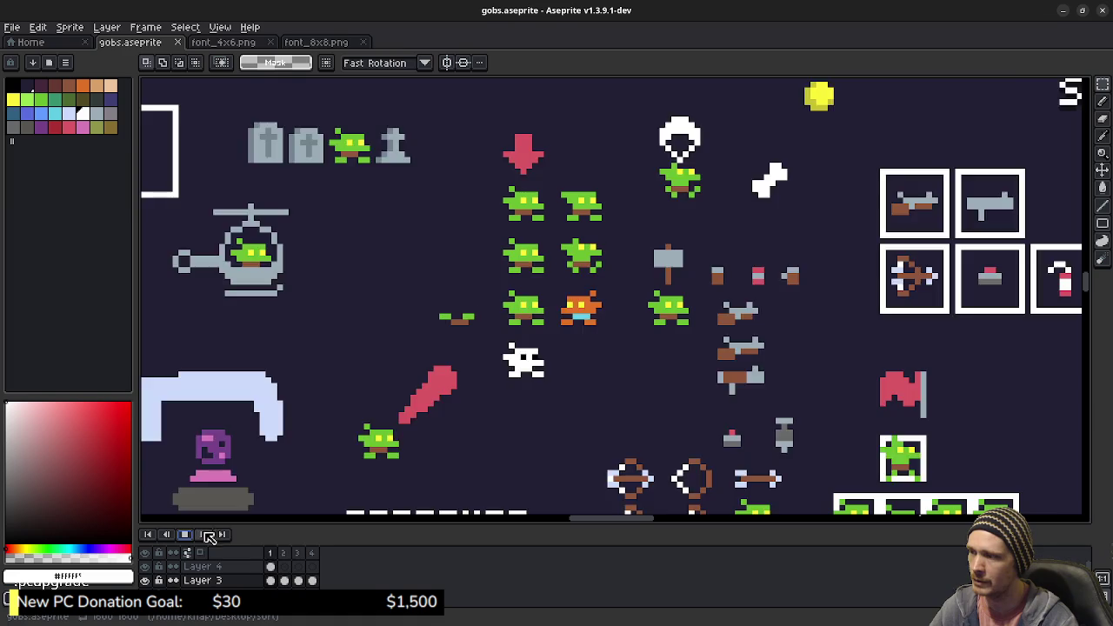
click(190, 536)
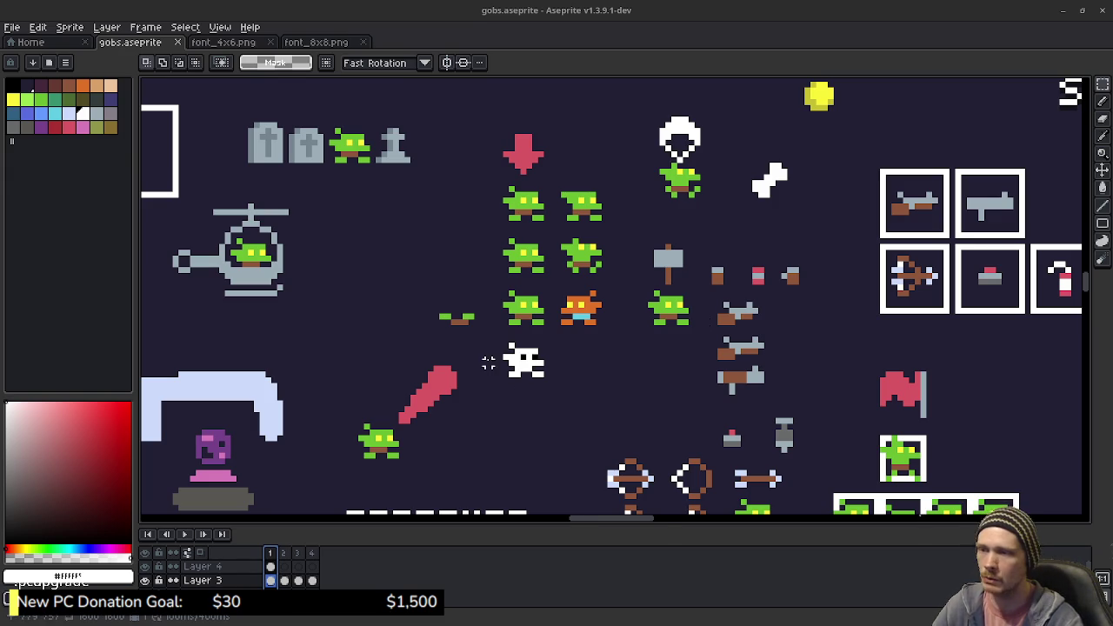
scroll(546, 357, down, 2)
Step: Scroll the gobs.aseprite level canvas, then move to the bbstyper game in the browser
scroll(598, 434, up, 1)
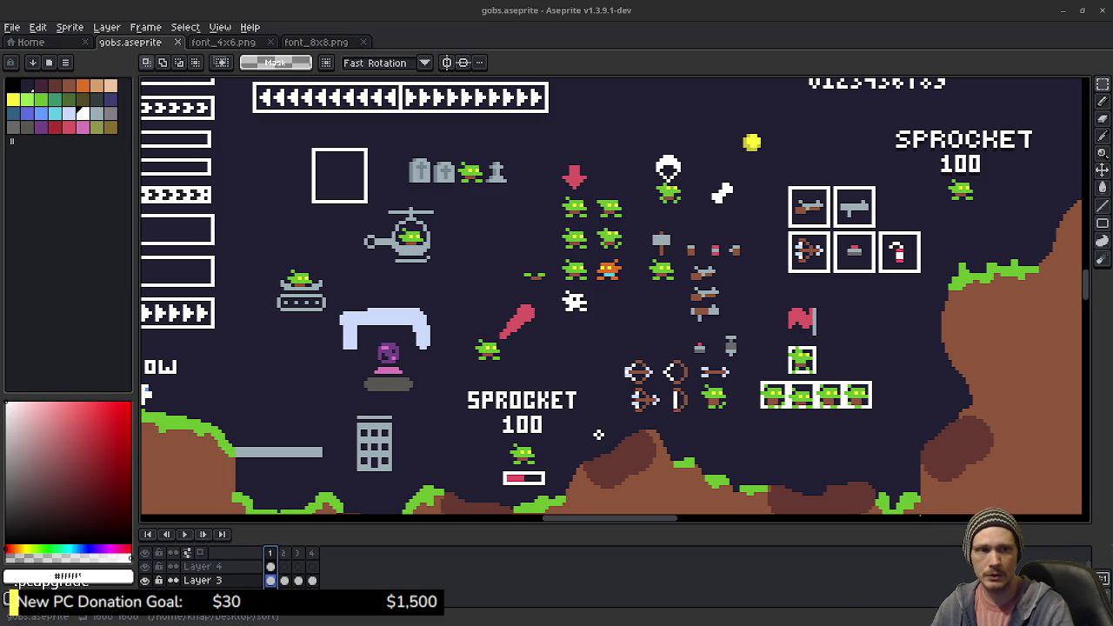
key(alt+Tab)
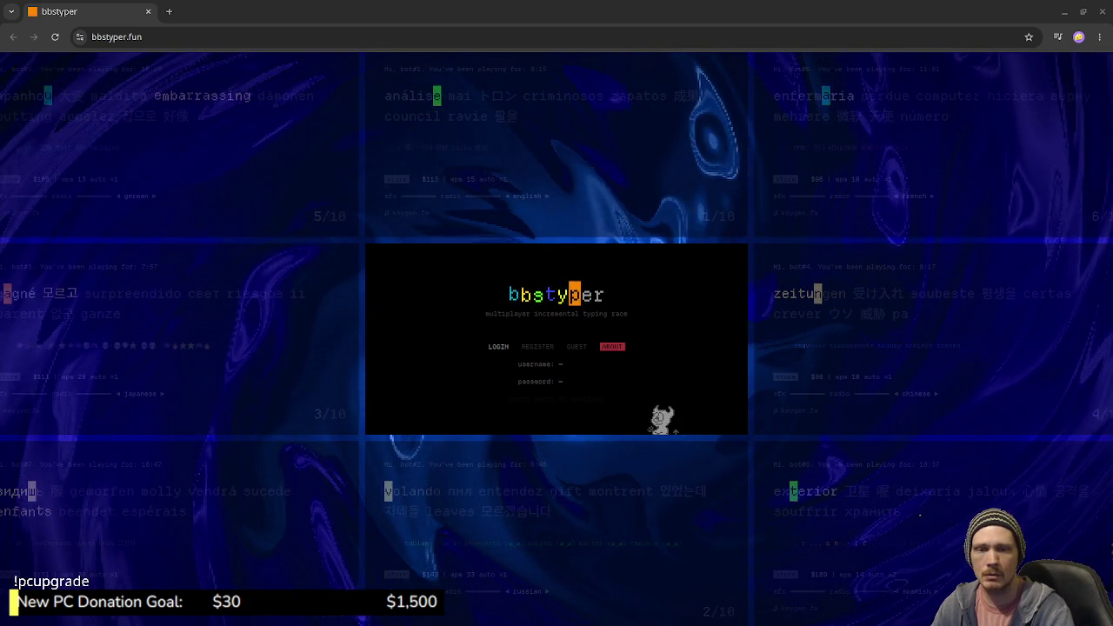
Step: Start a bbstyper guest session by entering a guest handle
click(577, 349)
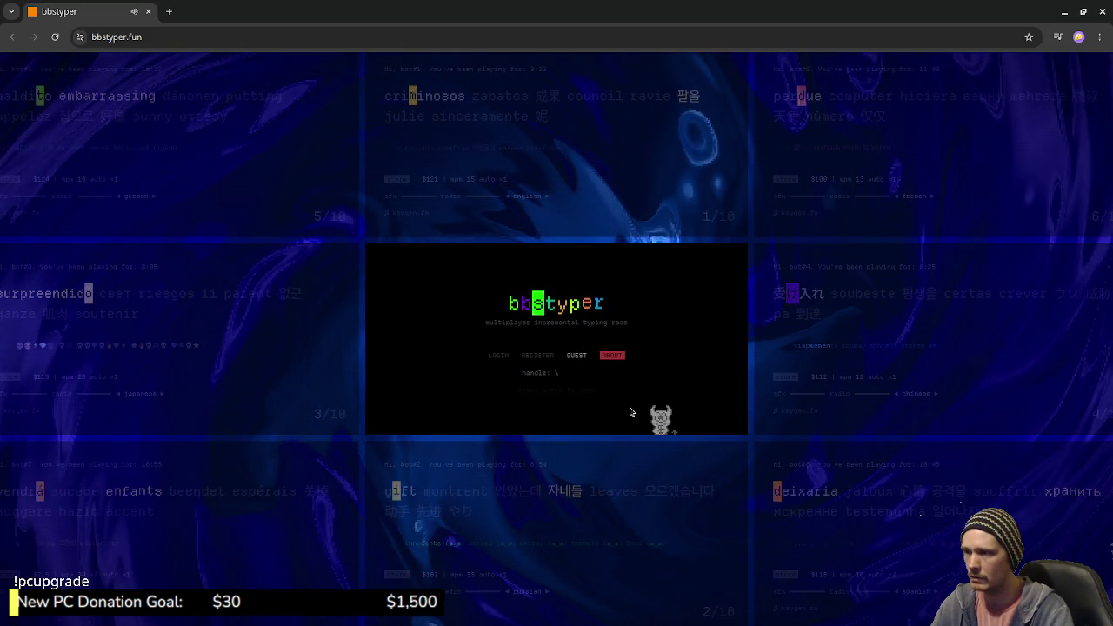
text(jank)
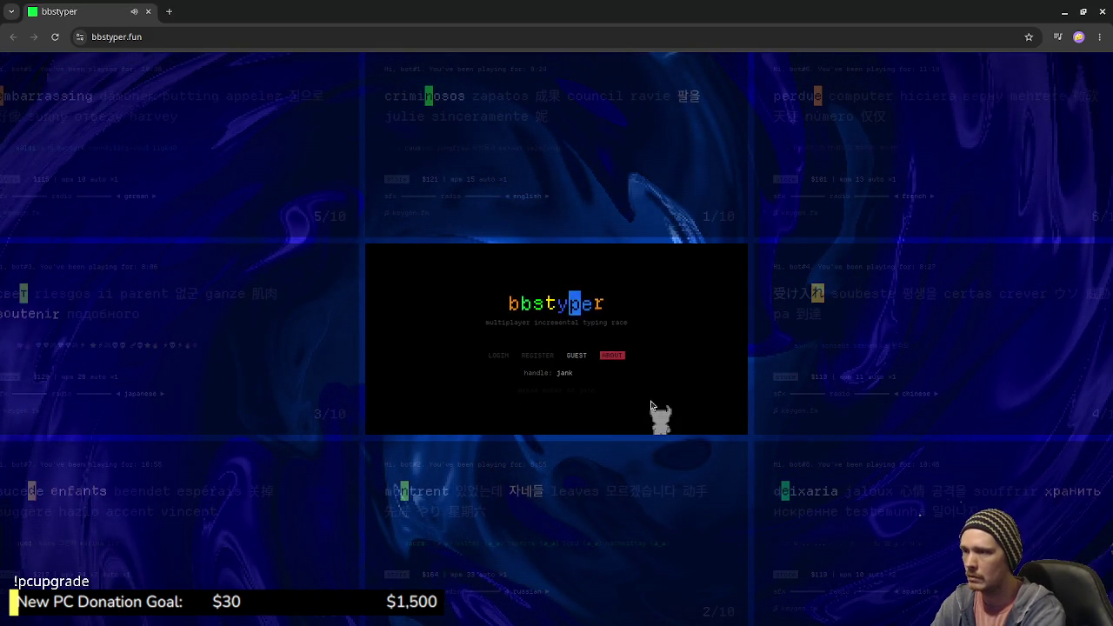
key(Return)
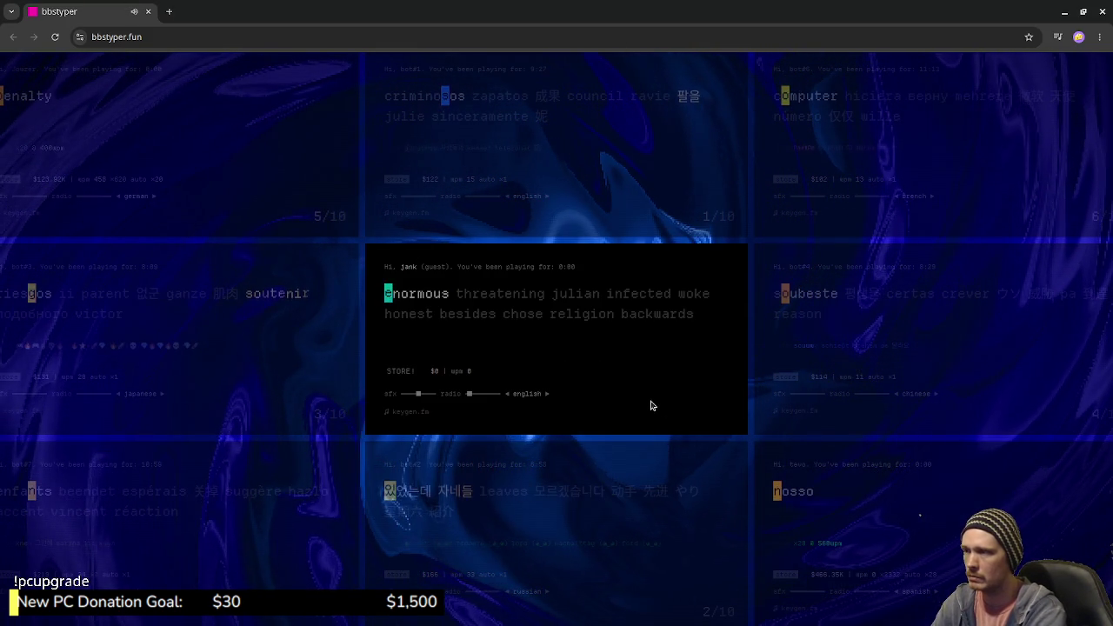
Step: Type the word list from 'enormous' through 'meant', fixing the typo in 'lisa'
text(enormous )
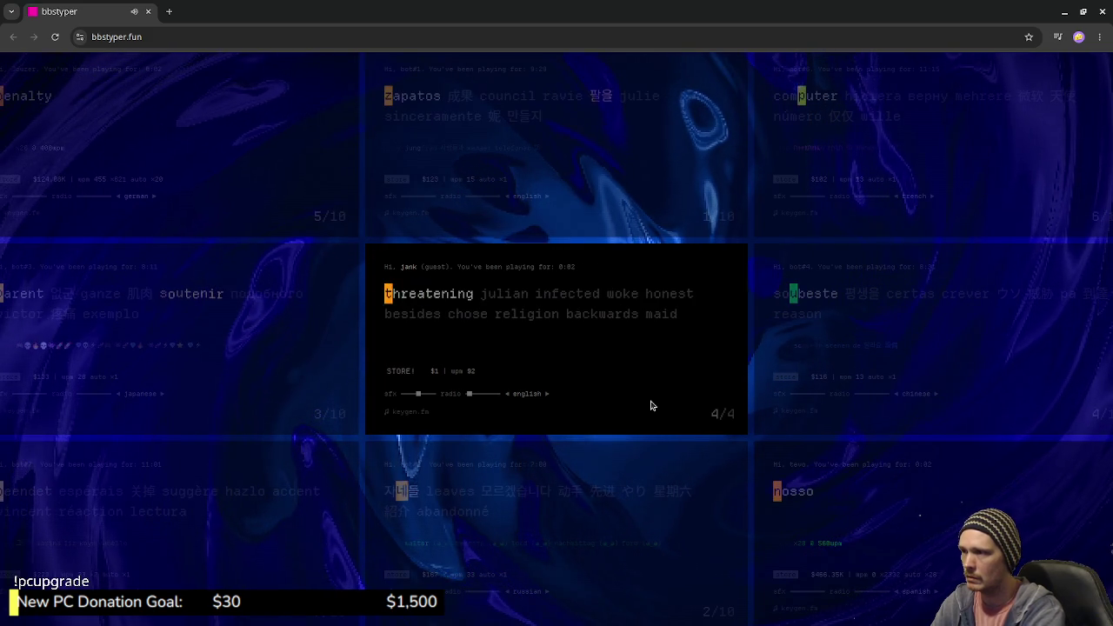
text(threateni)
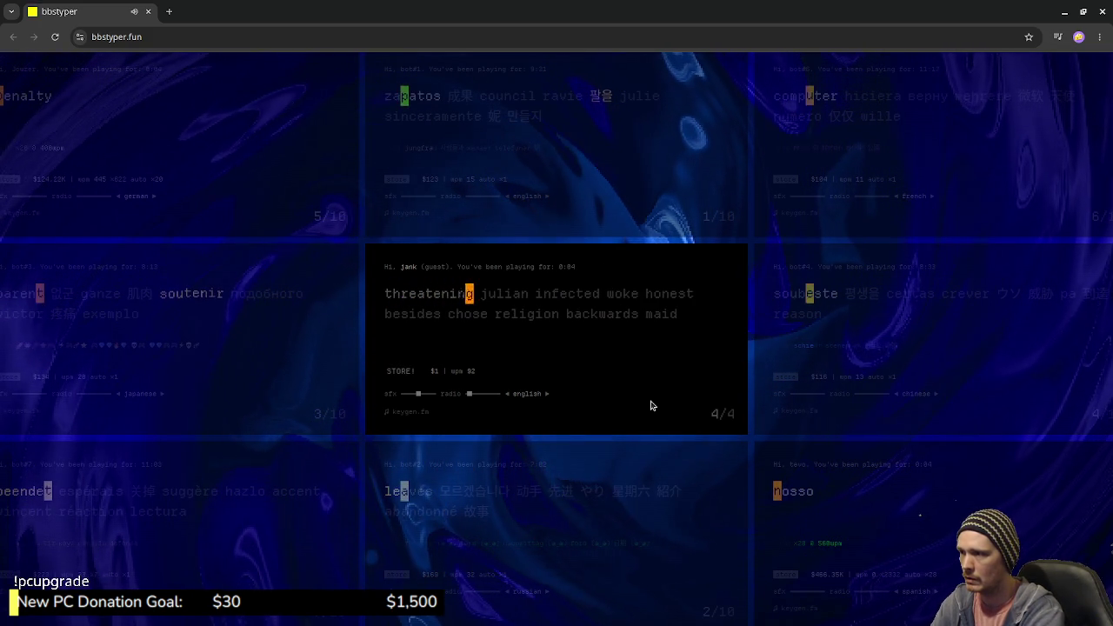
text(ng julian in)
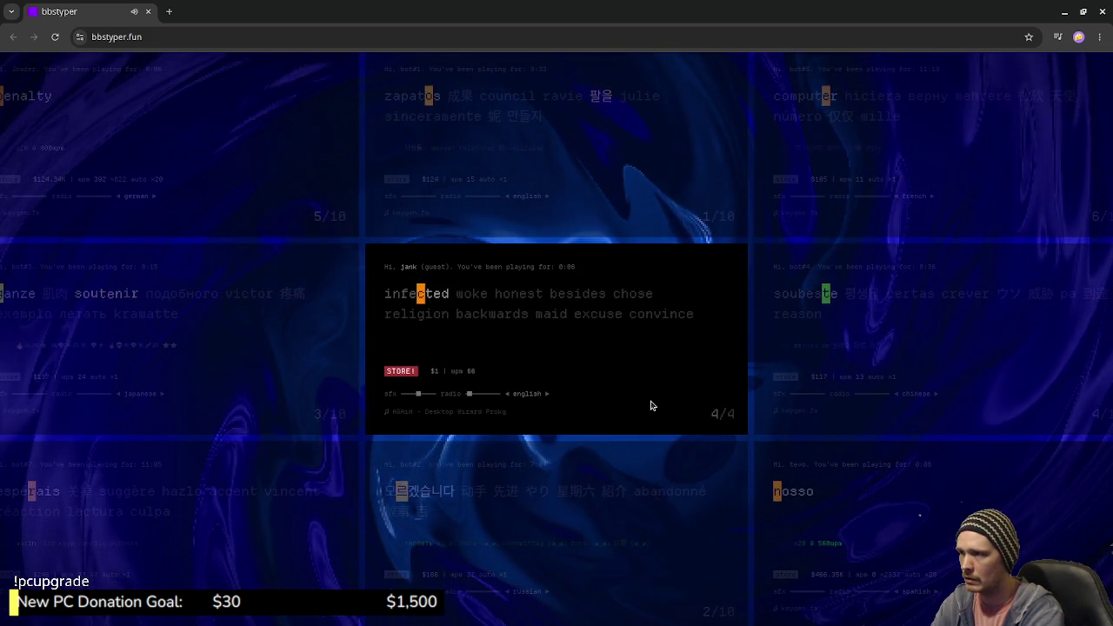
text(fected )
text(w)
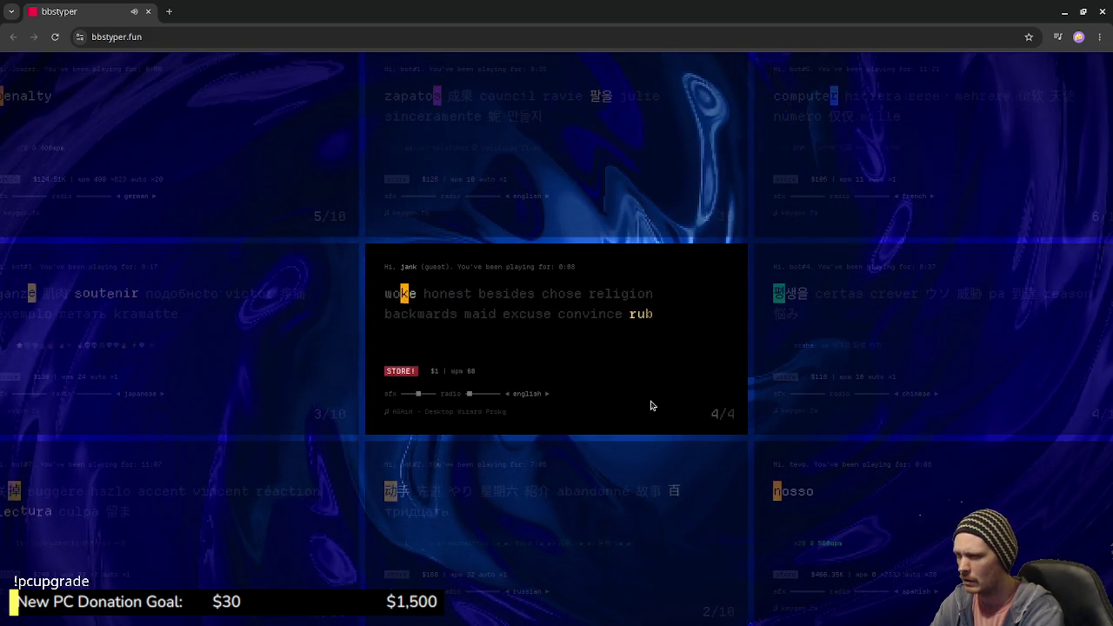
text(oke )
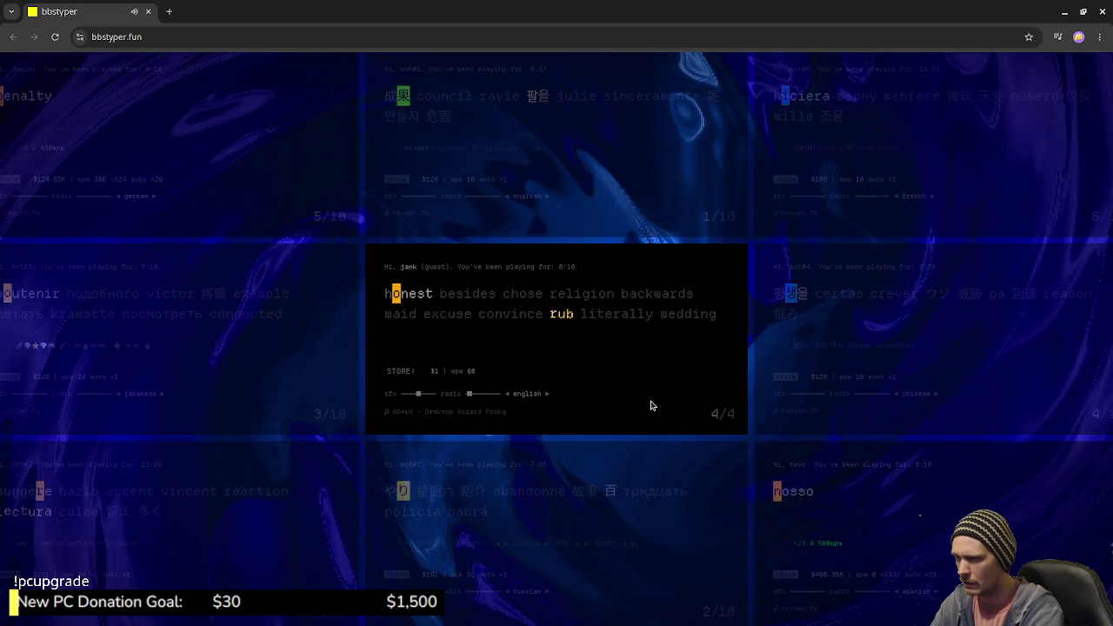
text(honest )
text(be)
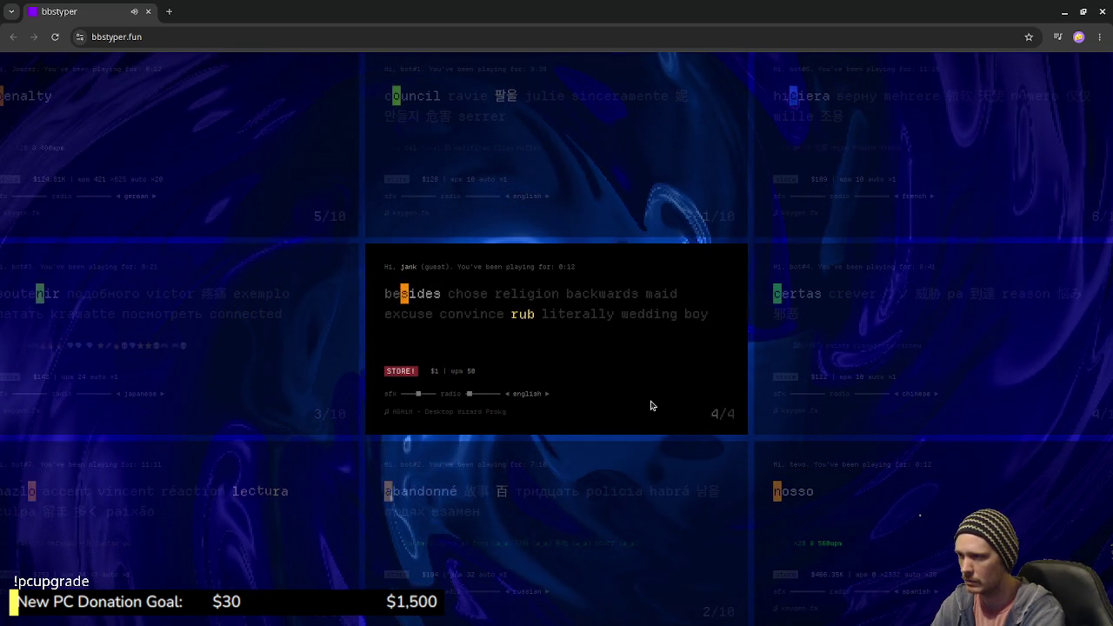
text(sides chose )
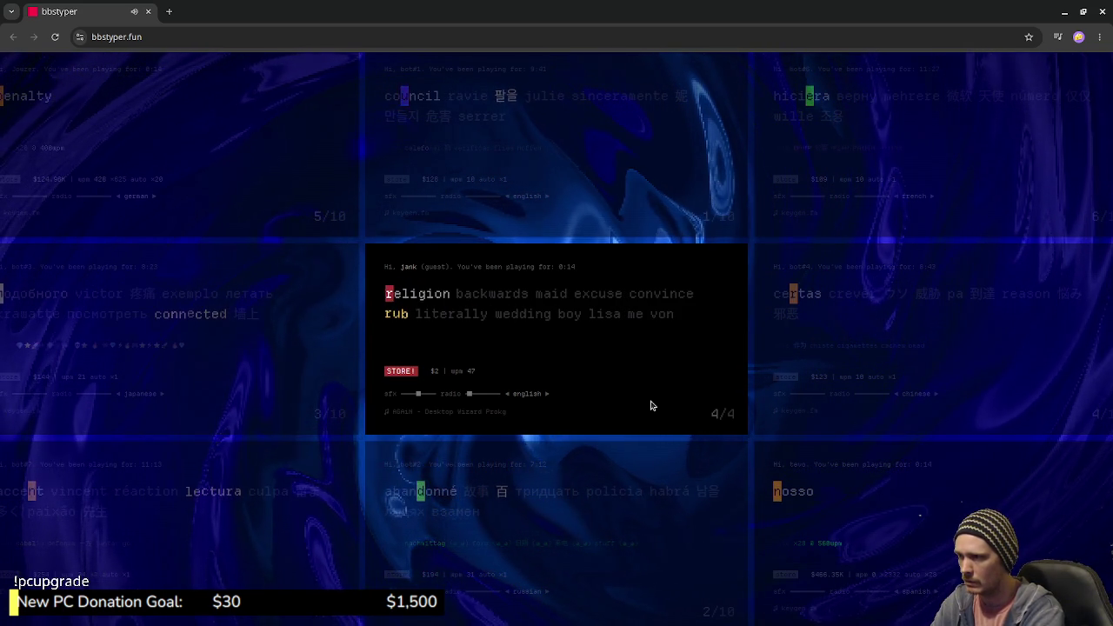
text(religion back)
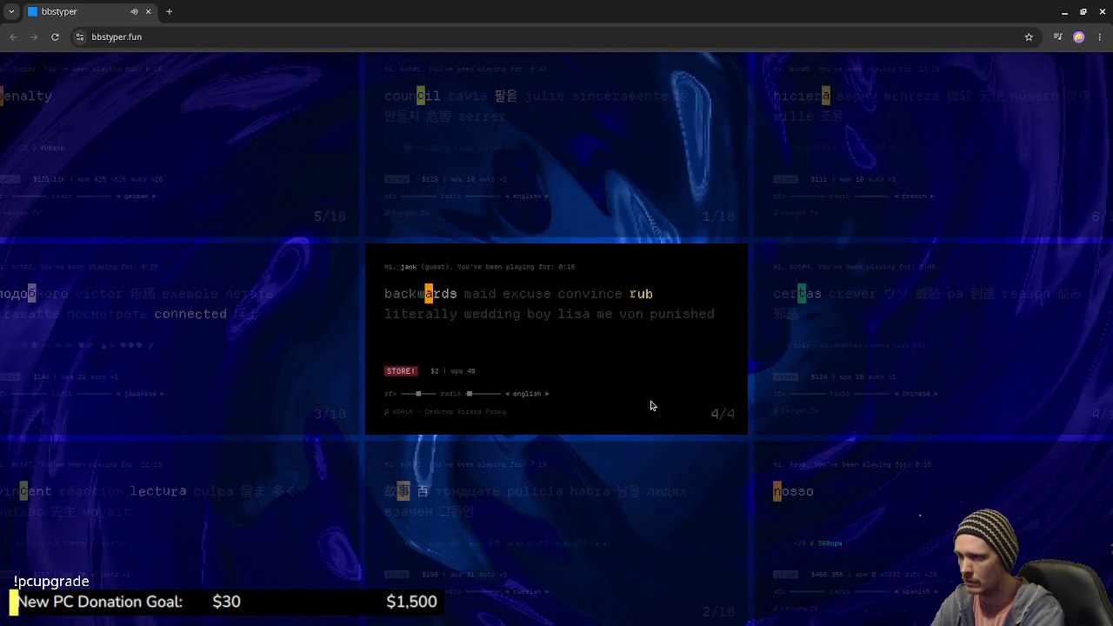
text(wards maid excuse co)
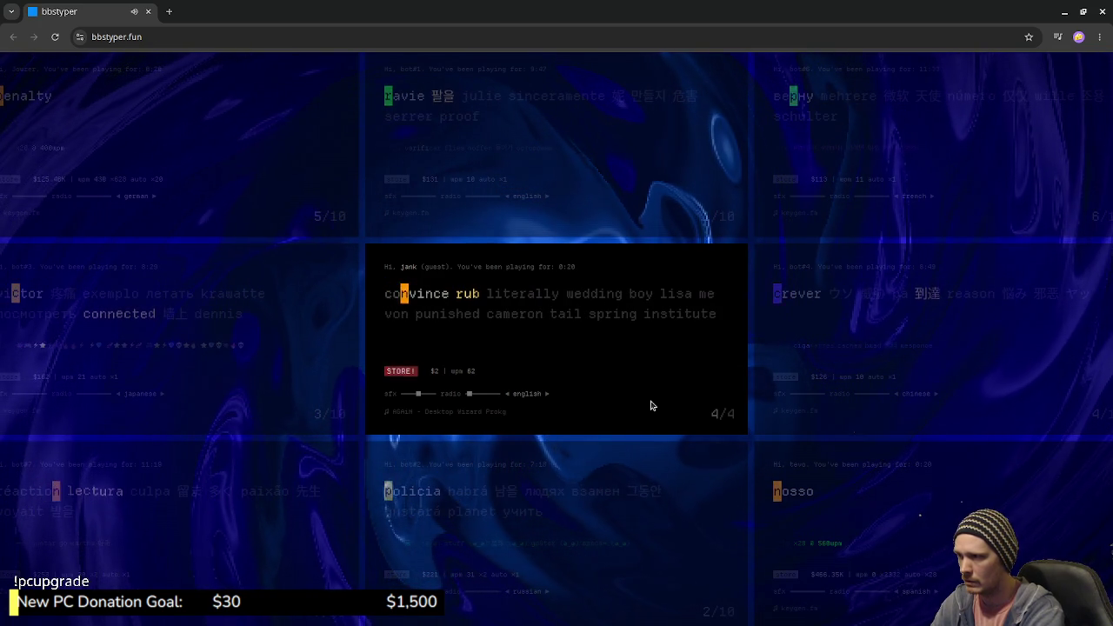
text(nvince rub )
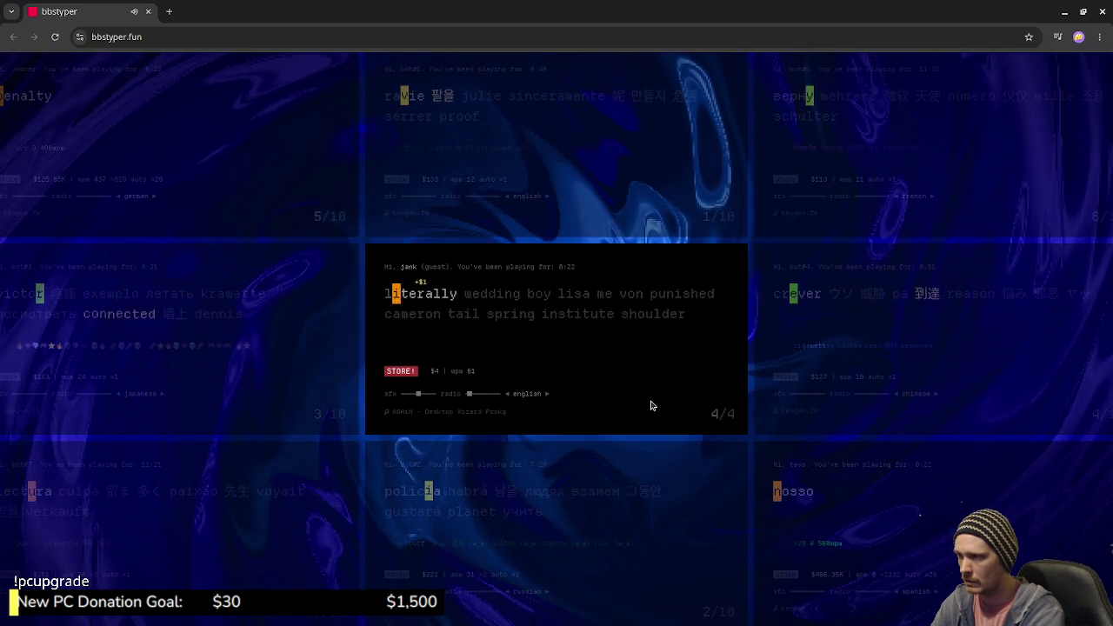
text(literally )
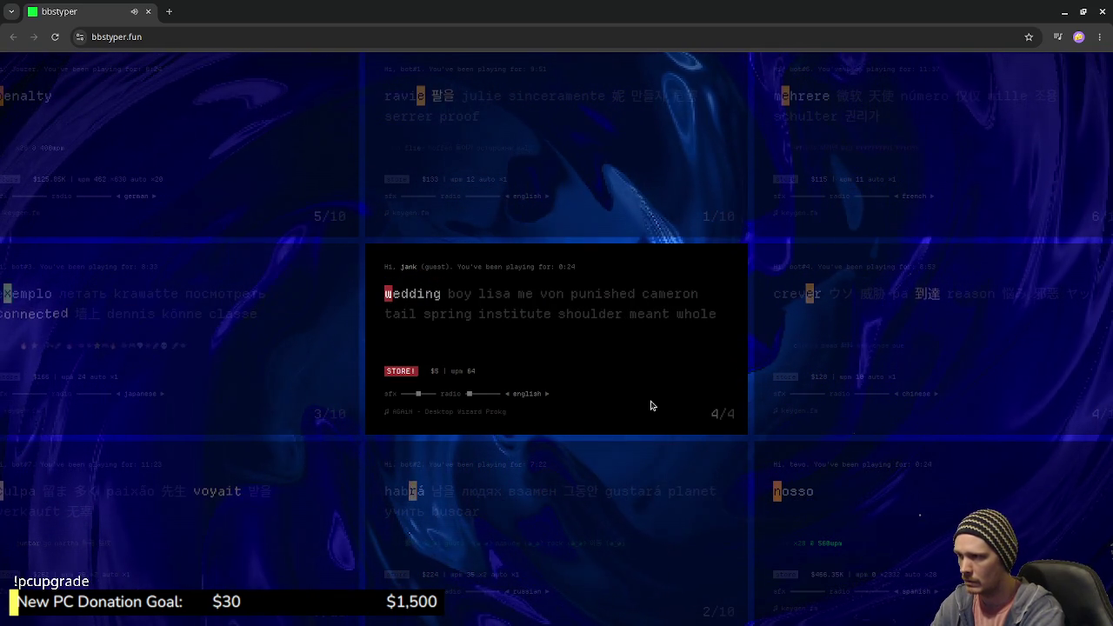
text(wedding )
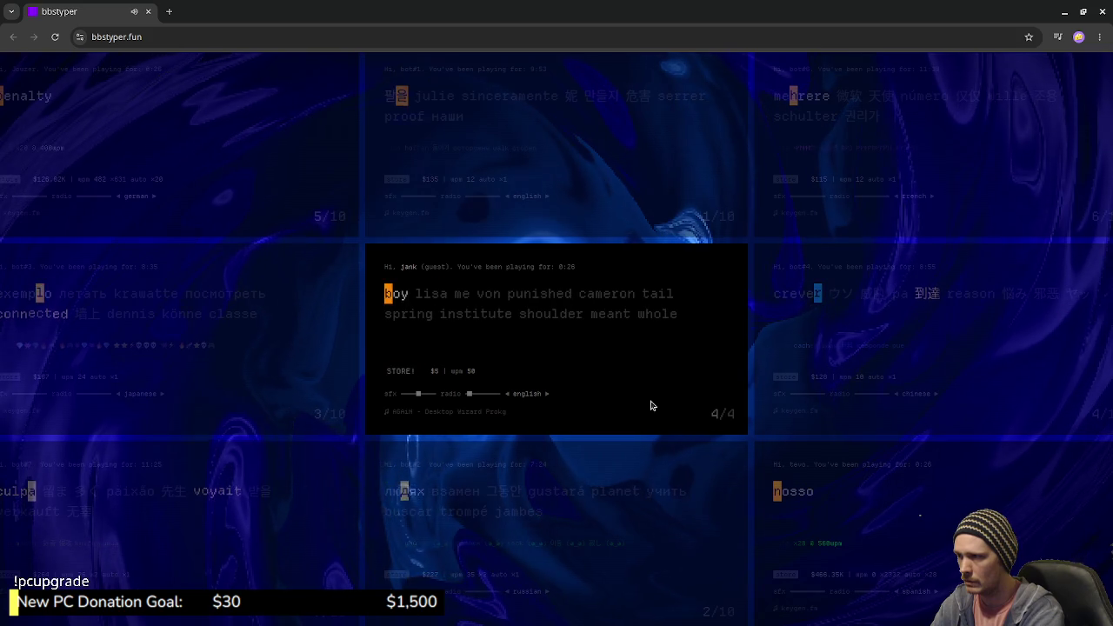
text(boy lis)
key(BackSpace)
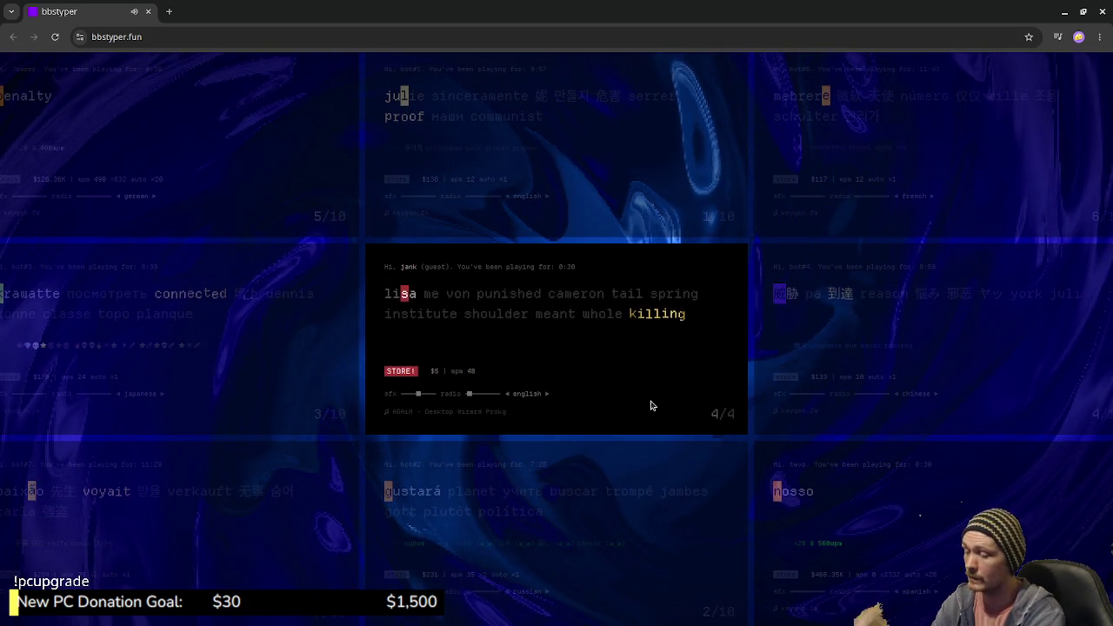
text(sa )
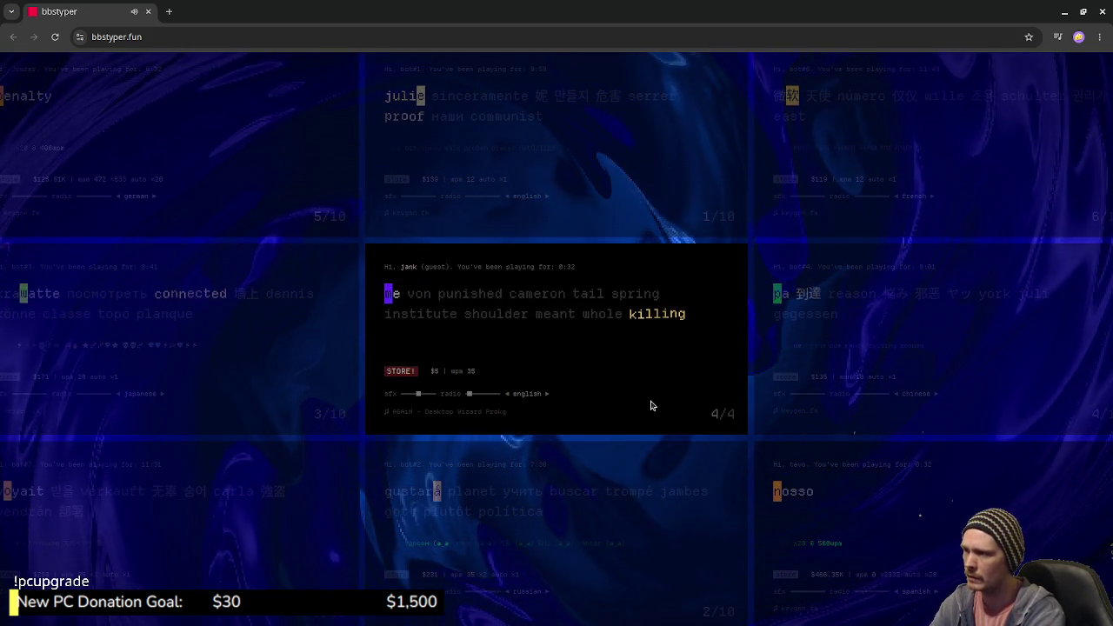
text(me )
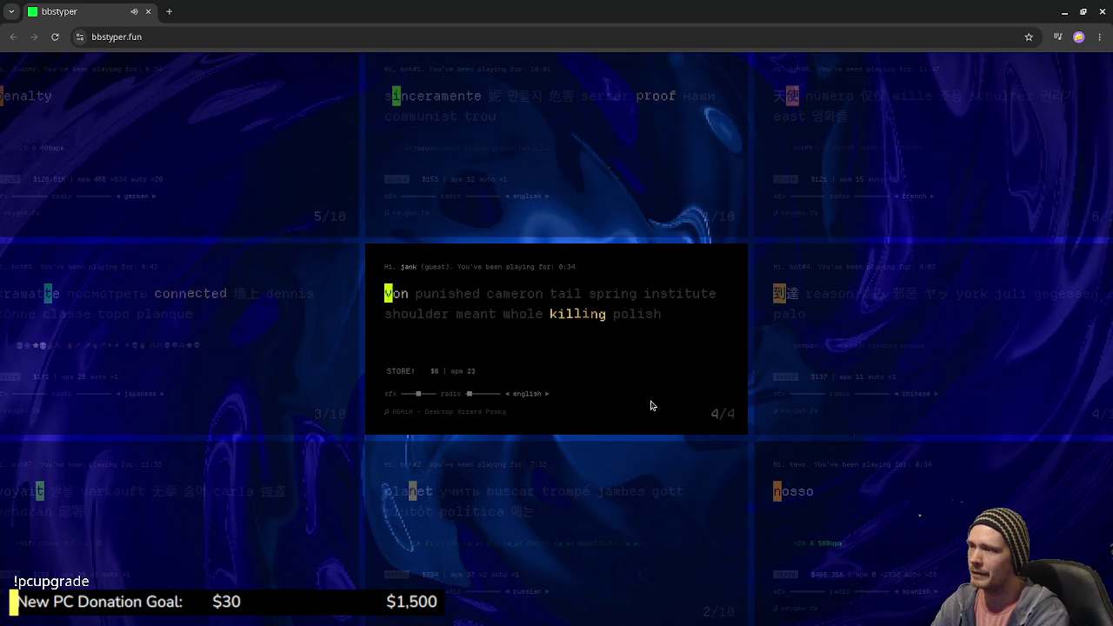
text(von )
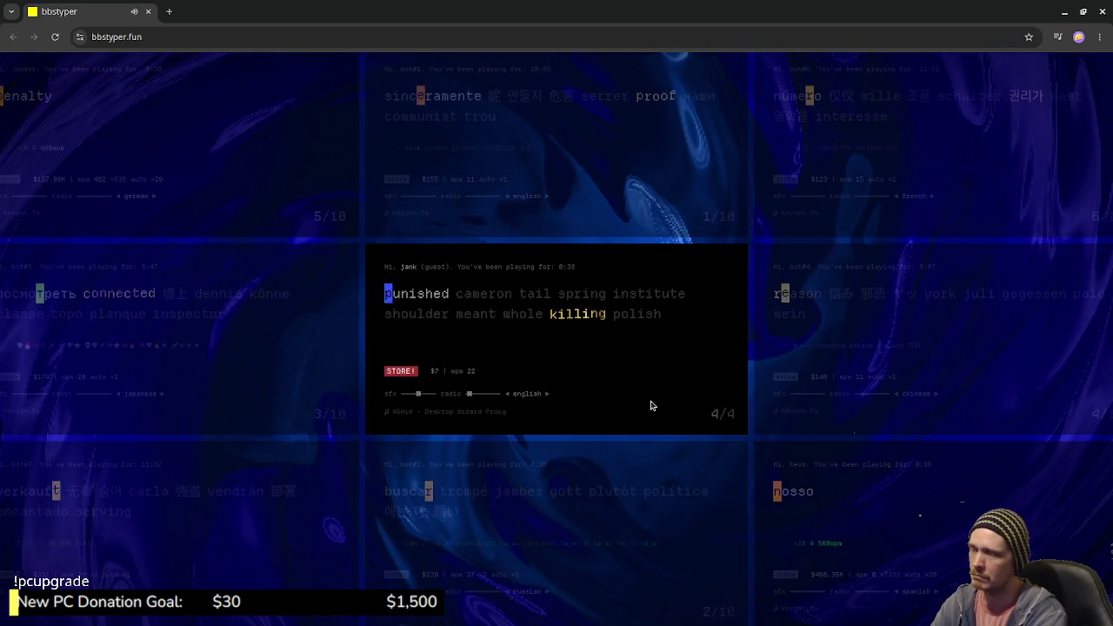
text(p)
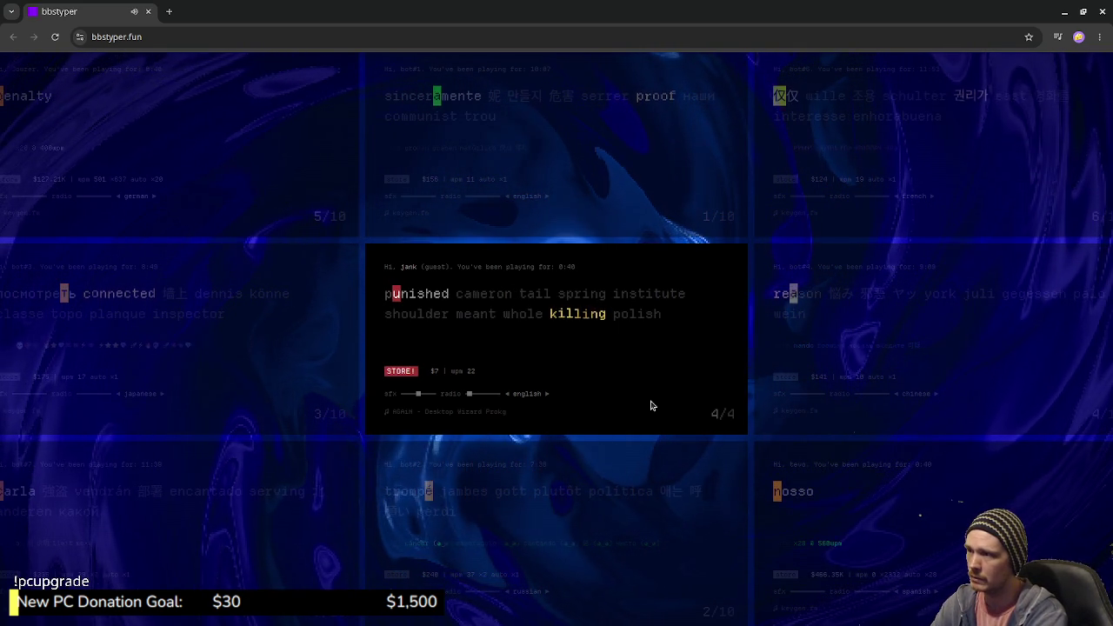
text(unishe)
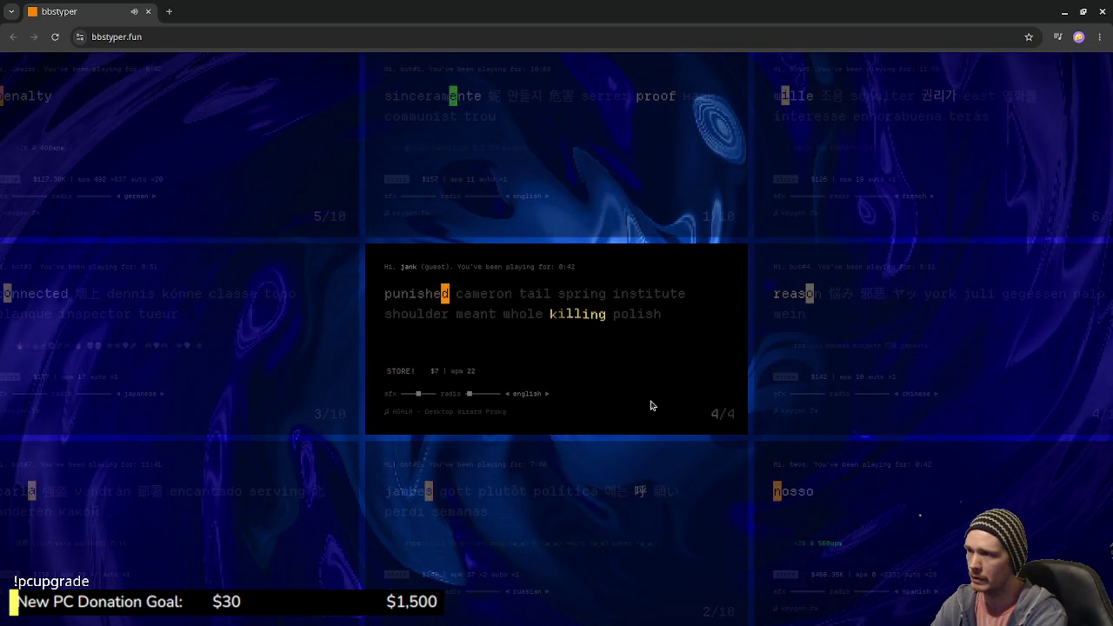
text(d )
text(came)
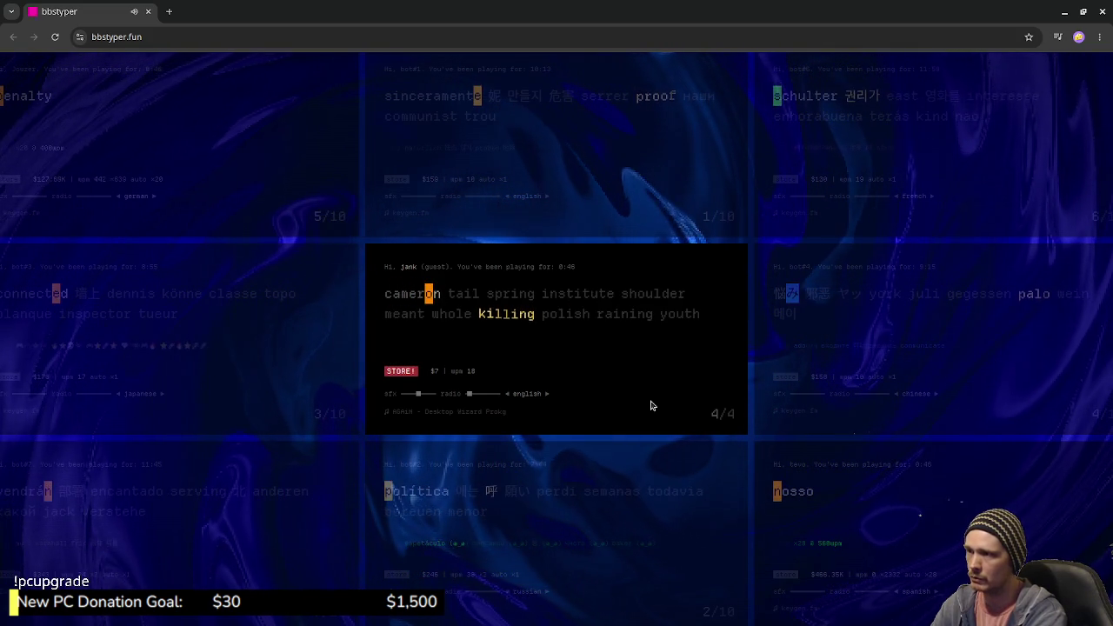
text(ron tail )
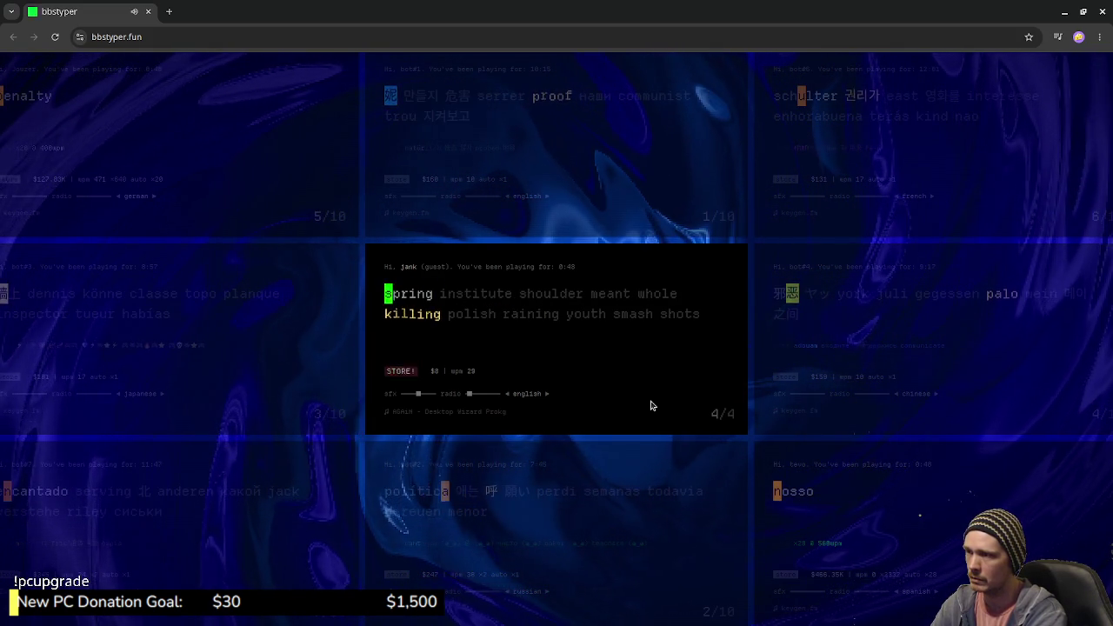
text(spring in)
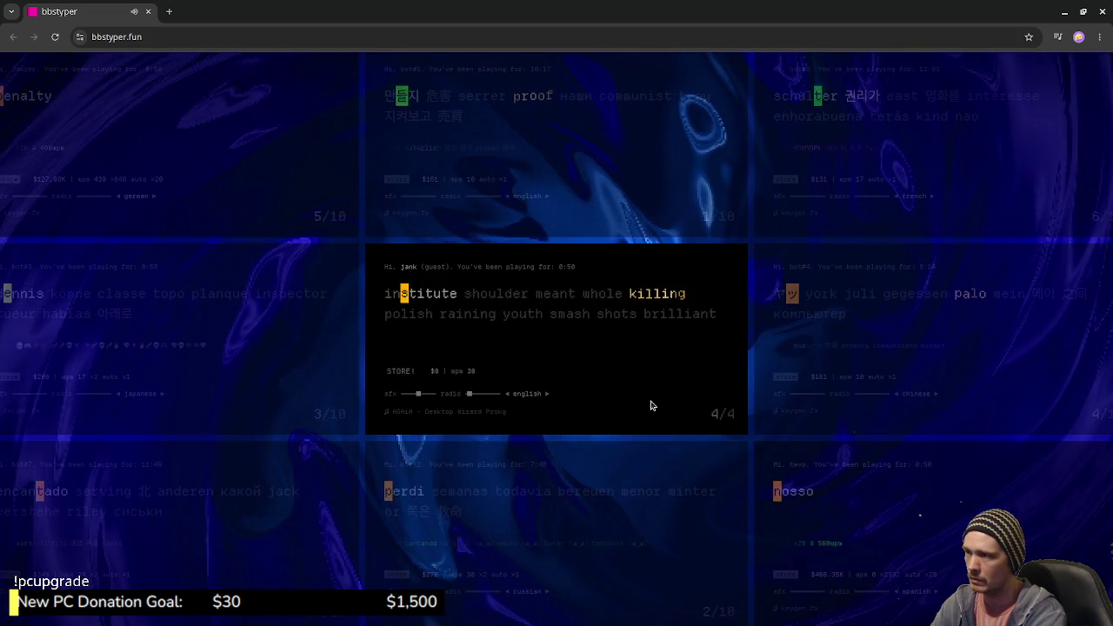
text(st)
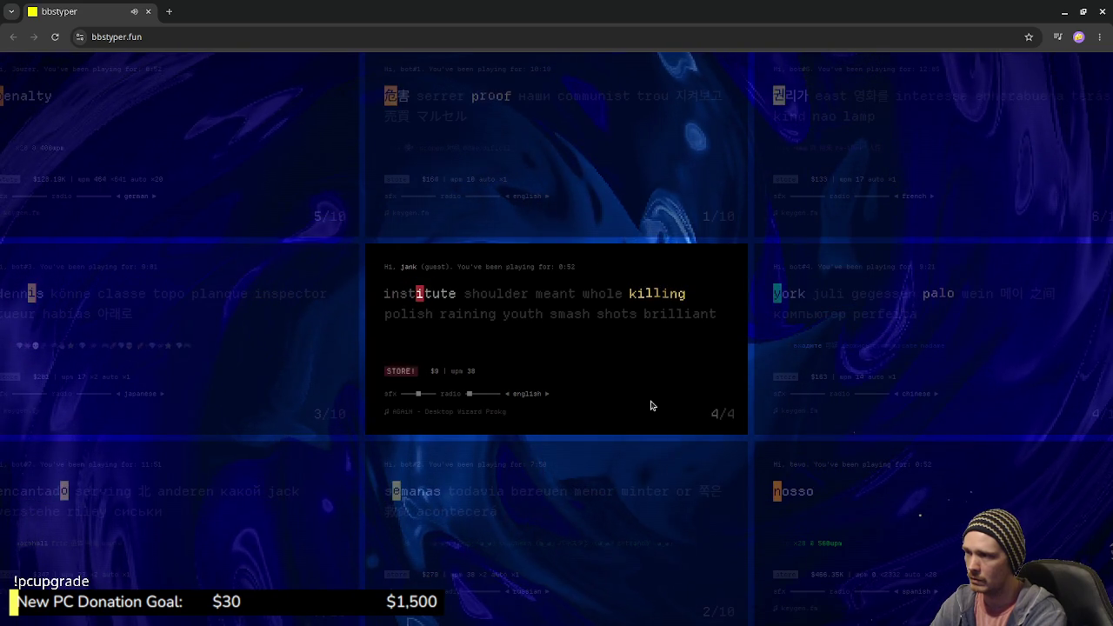
text(i)
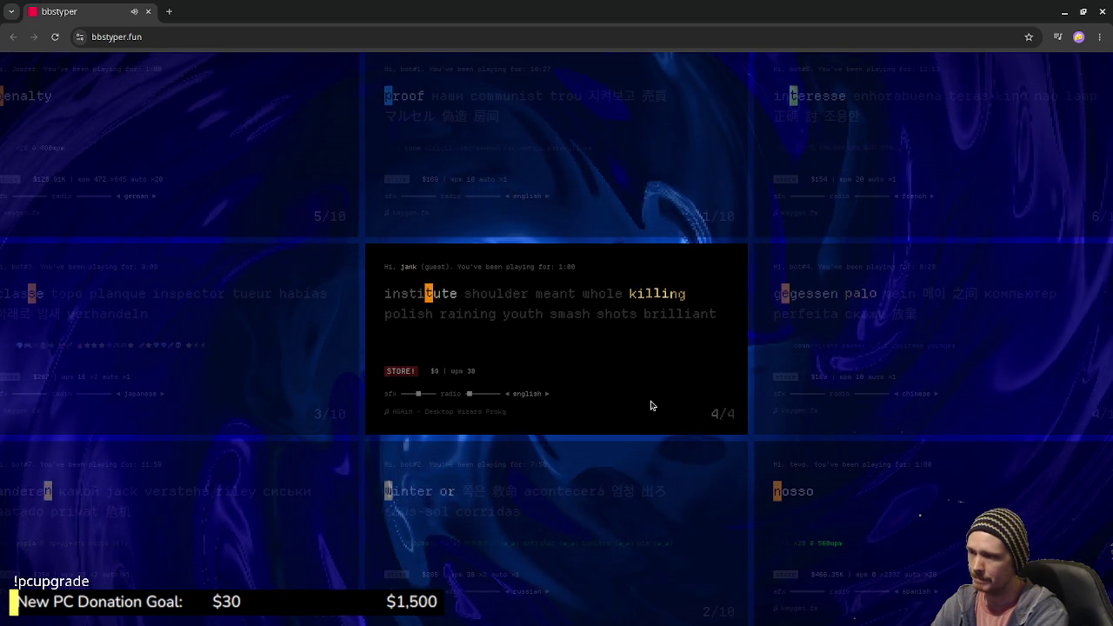
text(tute )
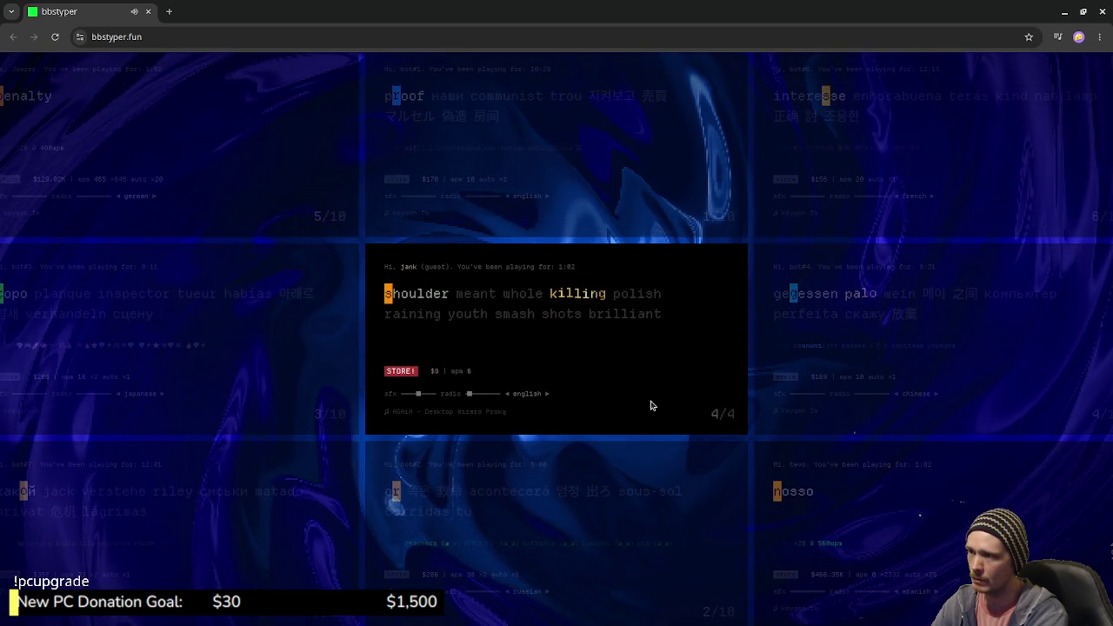
text(sh)
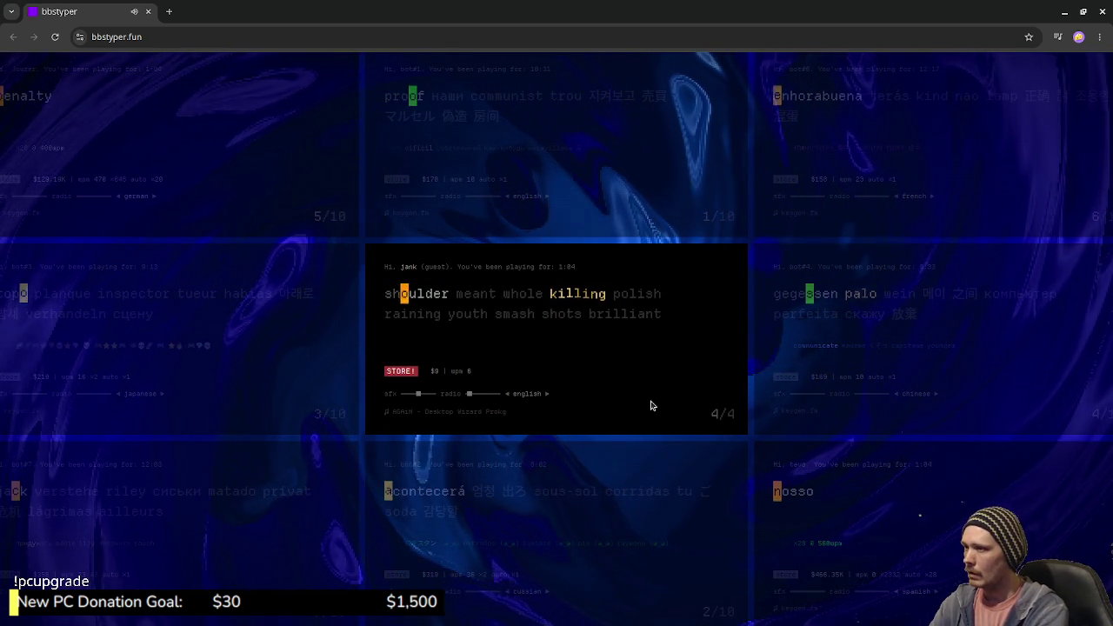
text(oulder meant)
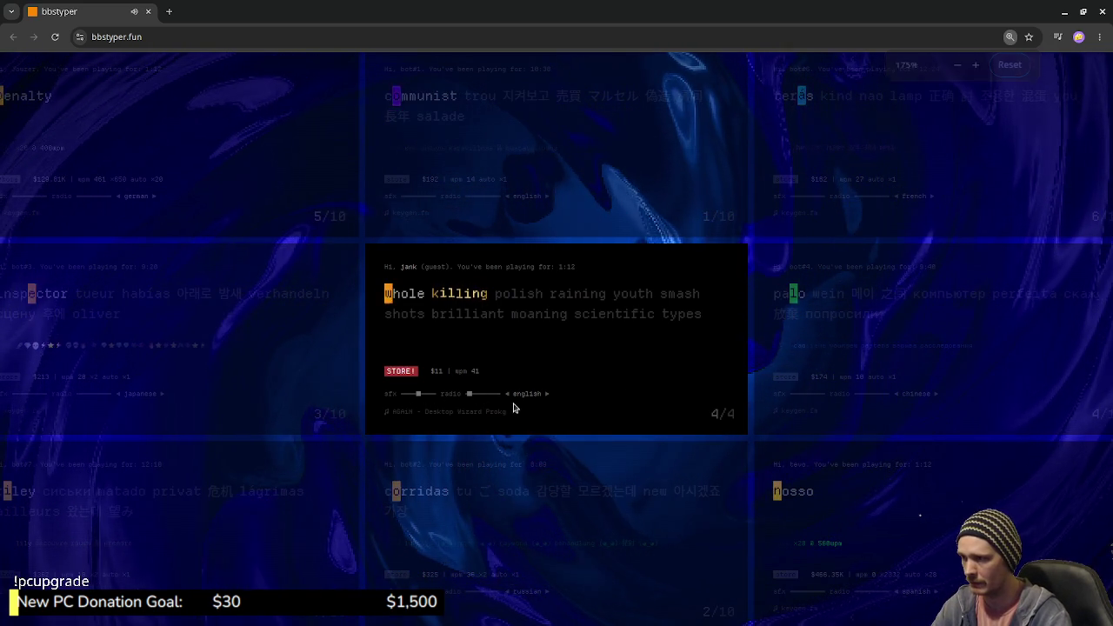
Step: Zoom the bbstyper page to 300% and open the STORE!
key(ctrl+plus)
key(ctrl+plus)
key(ctrl+plus)
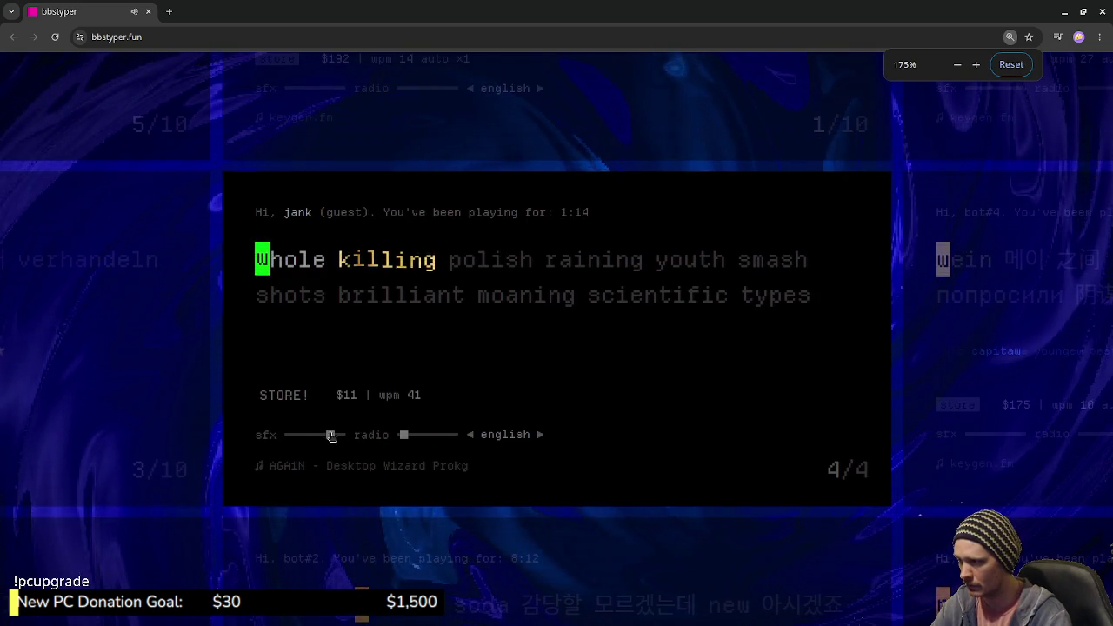
key(ctrl+plus)
key(ctrl+plus)
key(ctrl+plus)
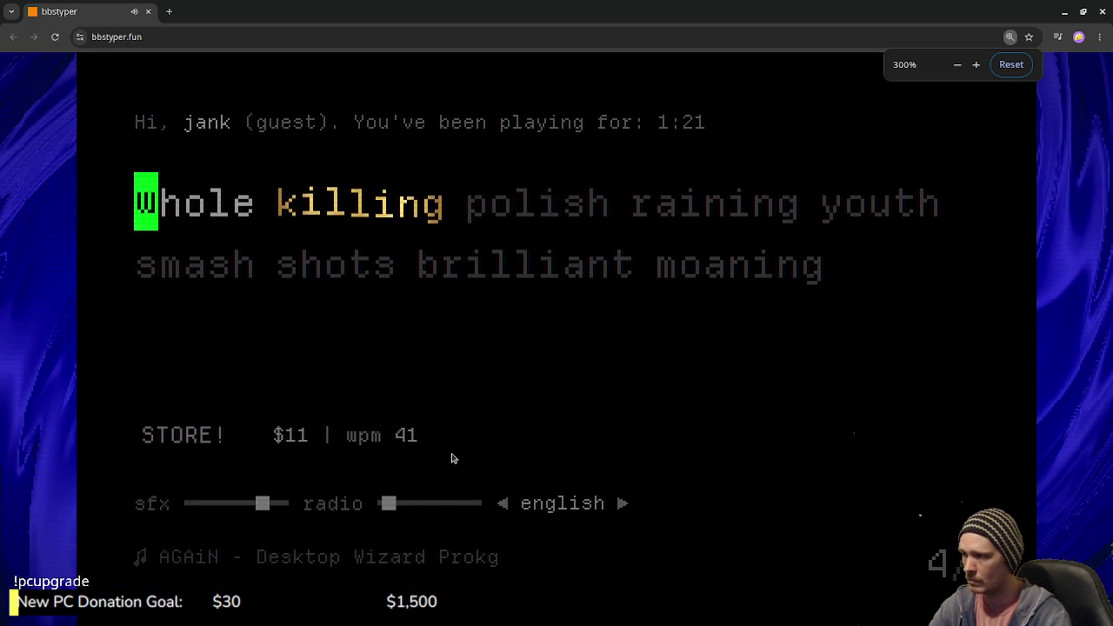
click(213, 435)
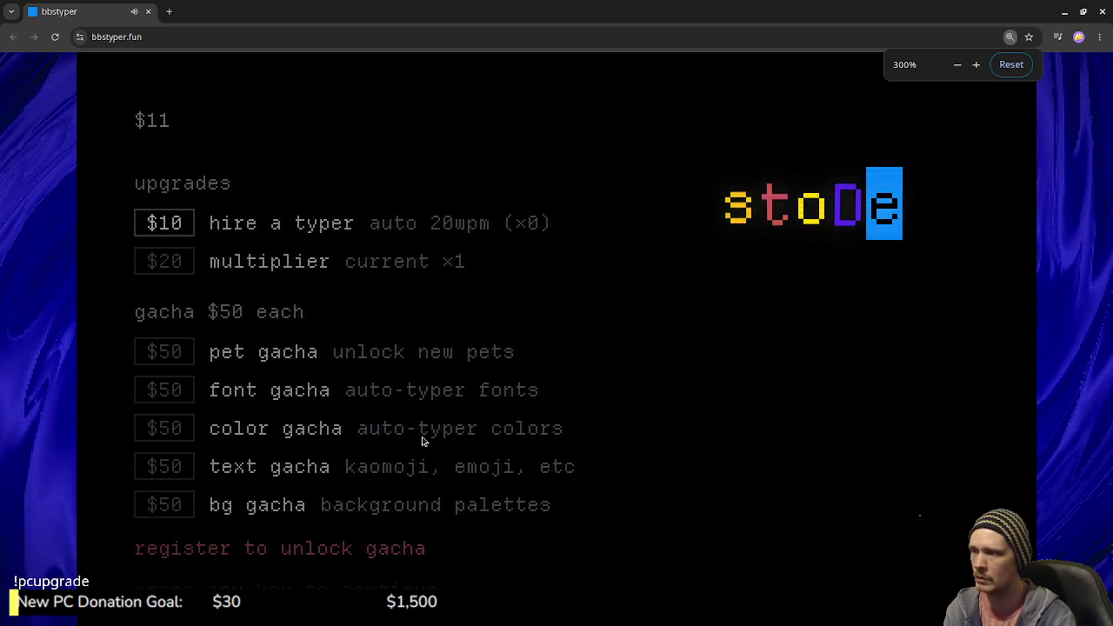
Step: Buy the $10 'hire a typer' upgrade and close the store
text(s8ore)
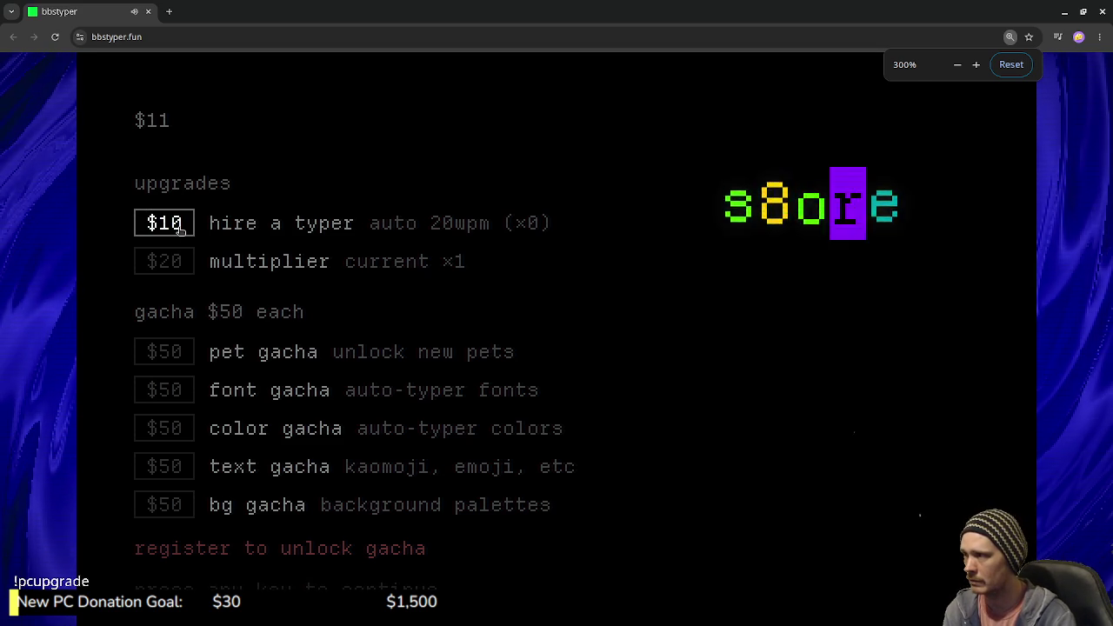
click(179, 228)
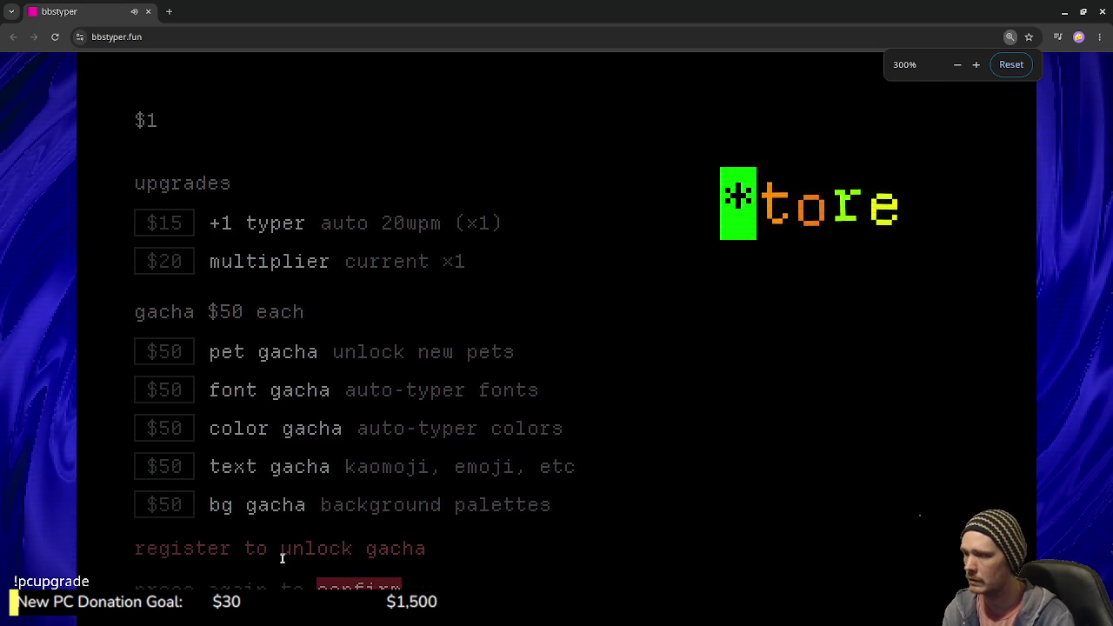
key(Escape)
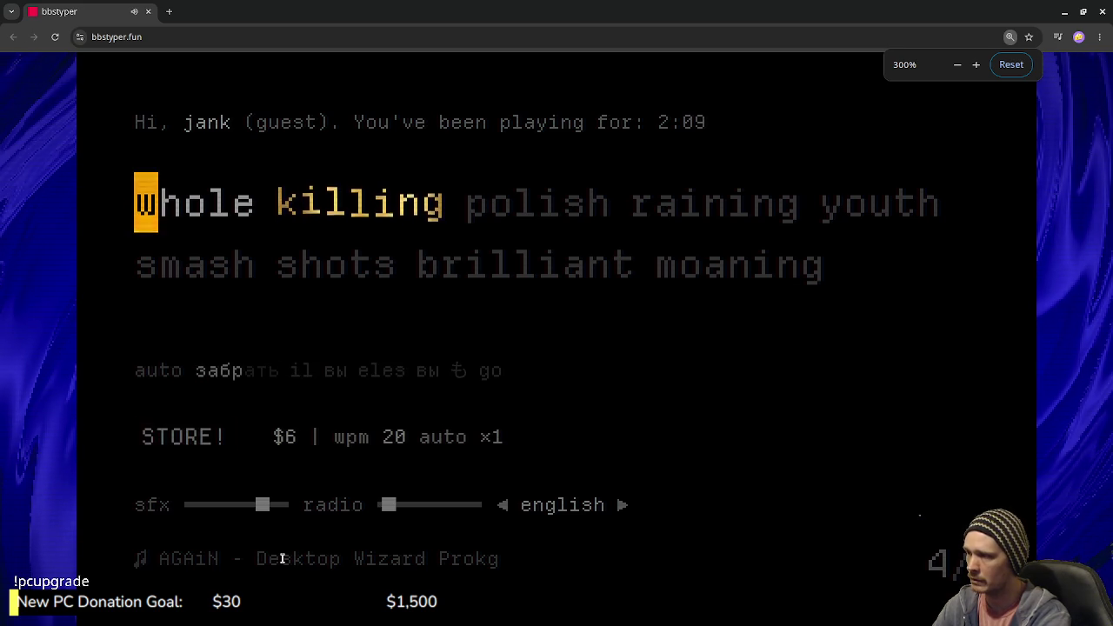
Step: Type the word prompts (whole, killing, polish, raining, youth, smash…) to grow the bbstyper balance
text(whole k)
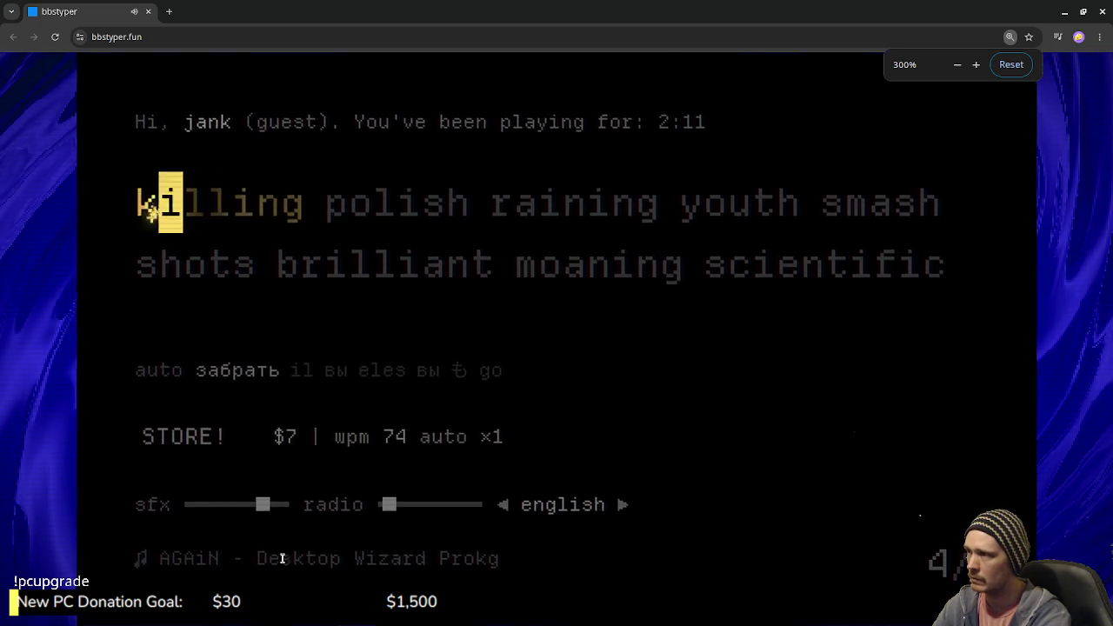
text(illing polish rai)
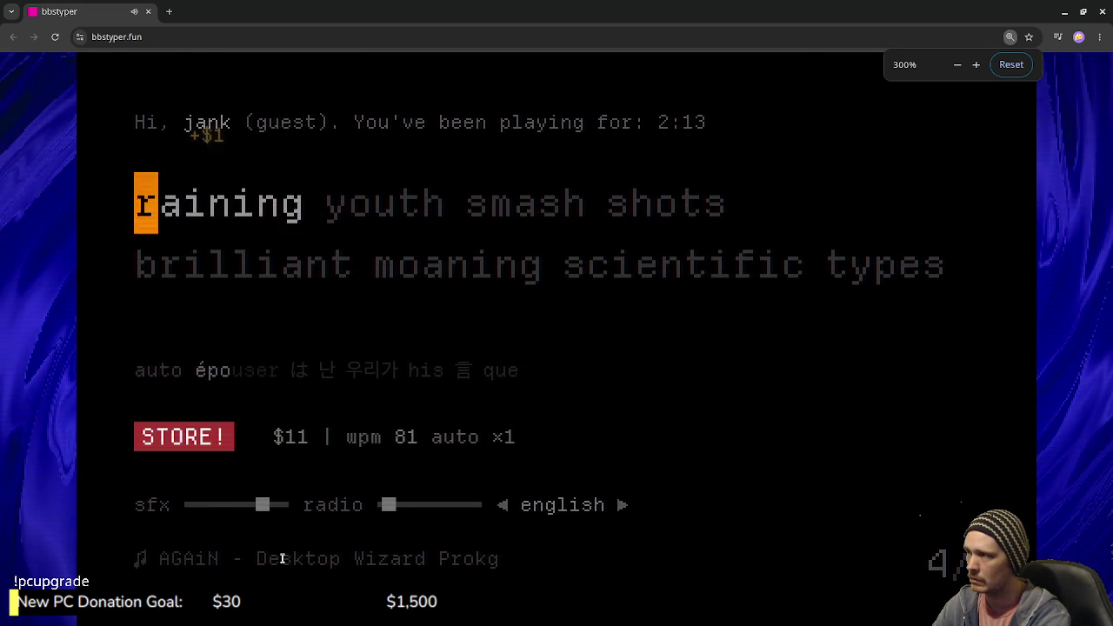
text(ning youth sm)
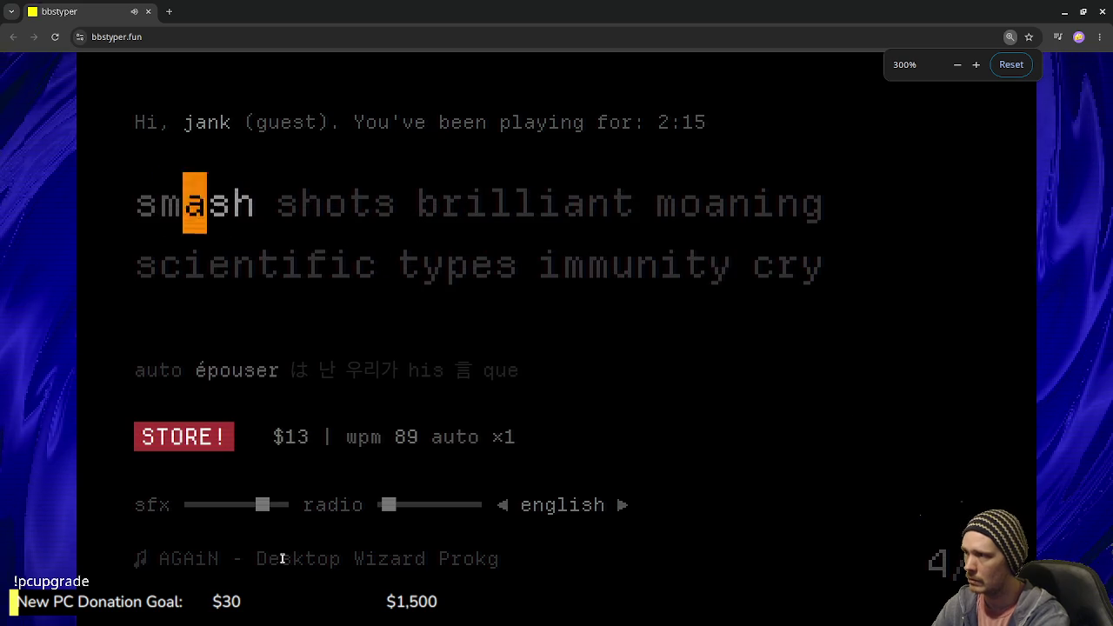
text(ash shots bril)
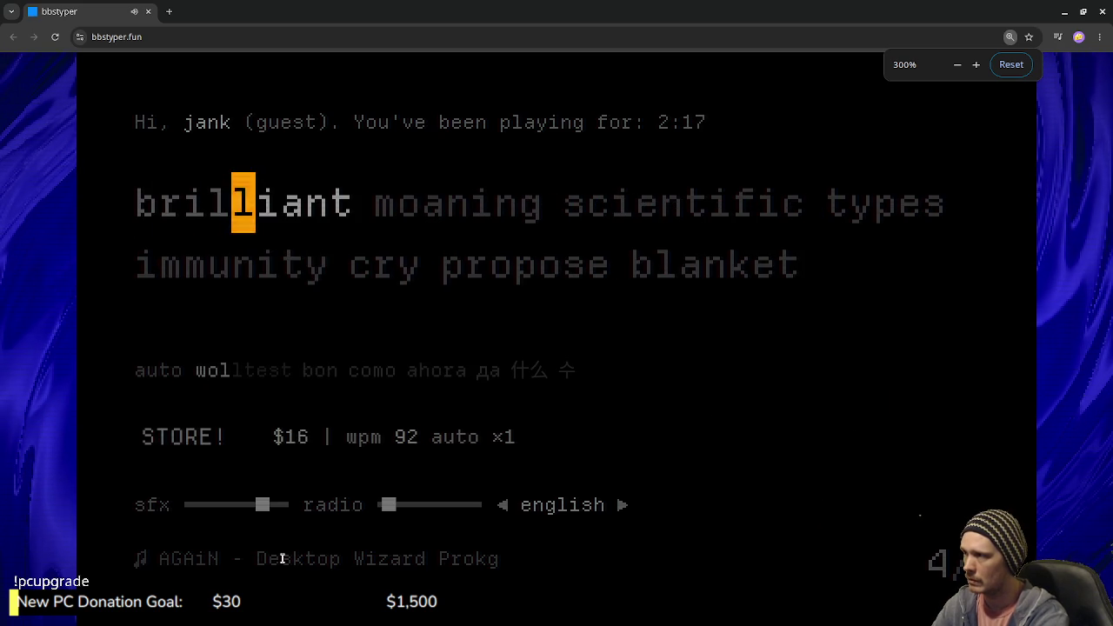
text(liant )
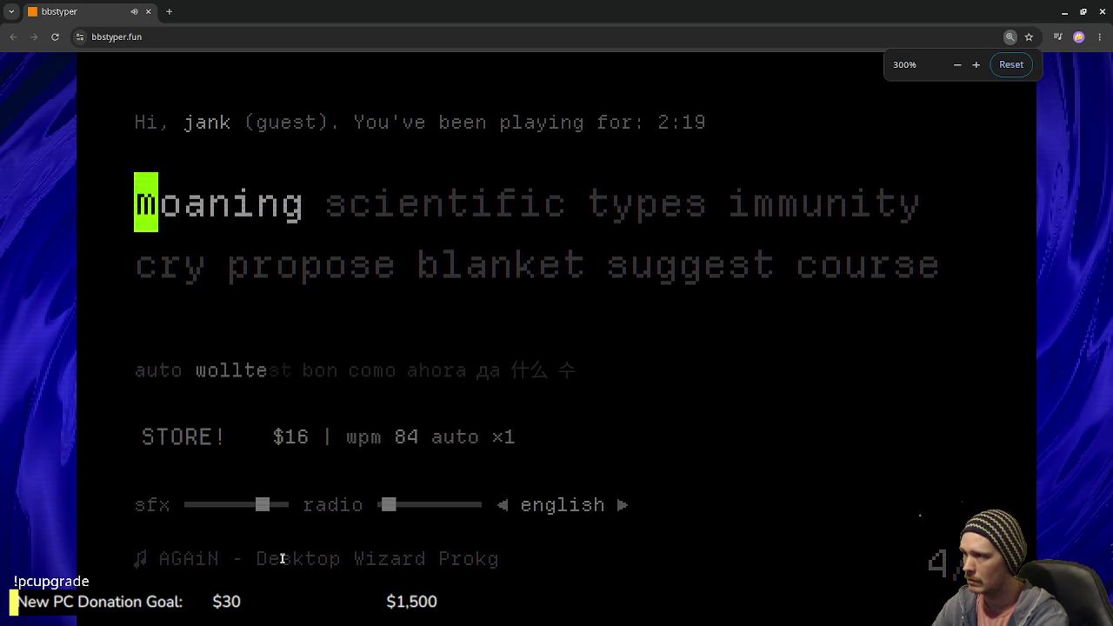
text(moag scientific types )
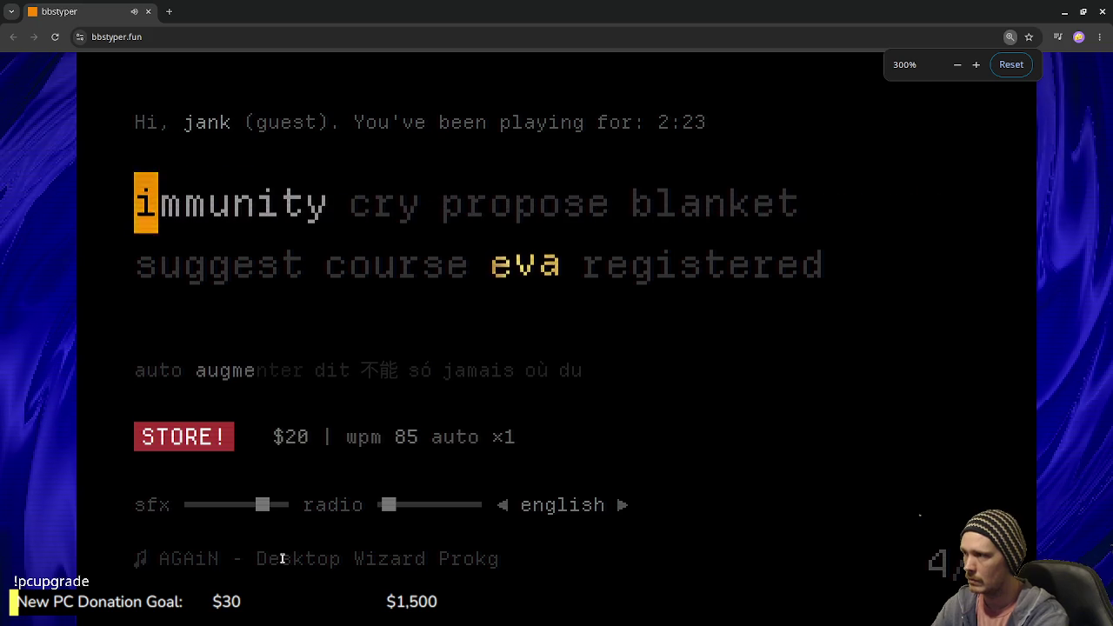
text(immunity )
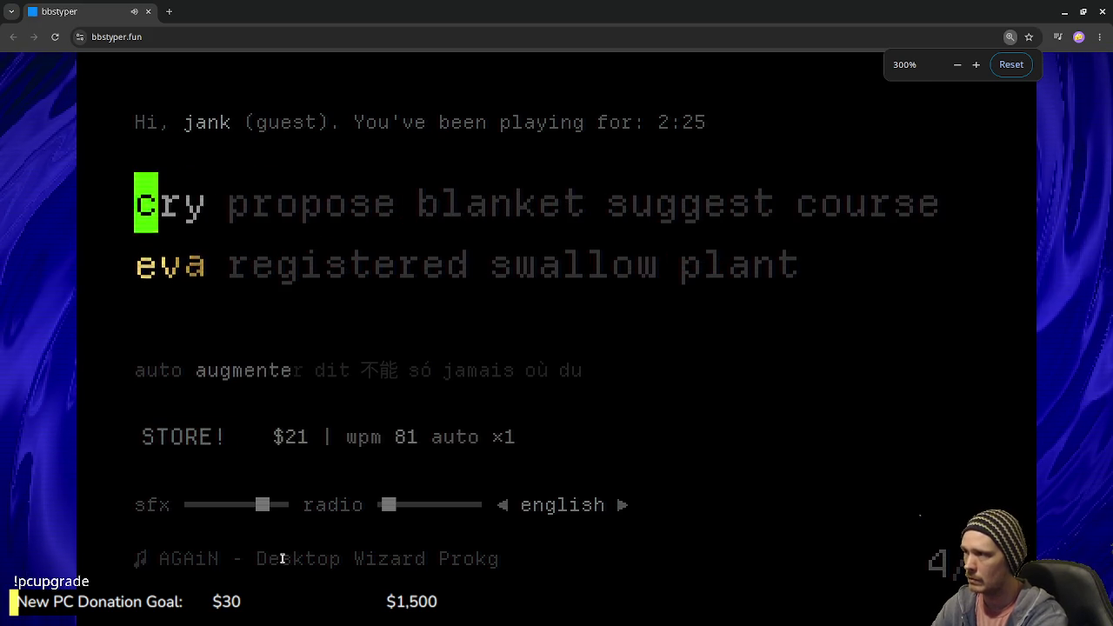
text(cry propos)
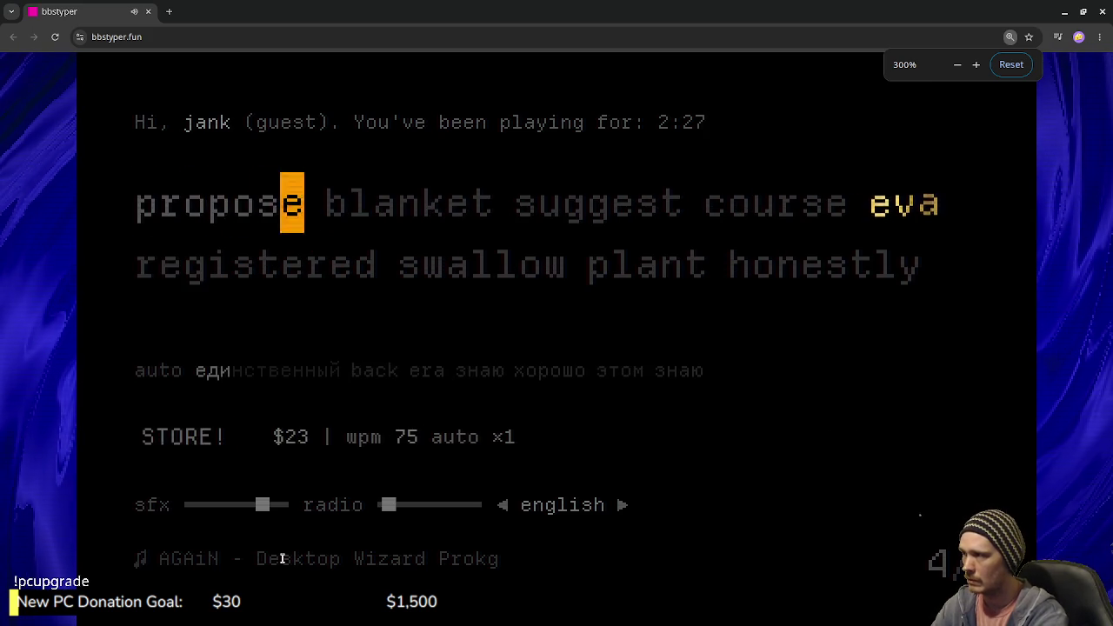
text(e )
text(b)
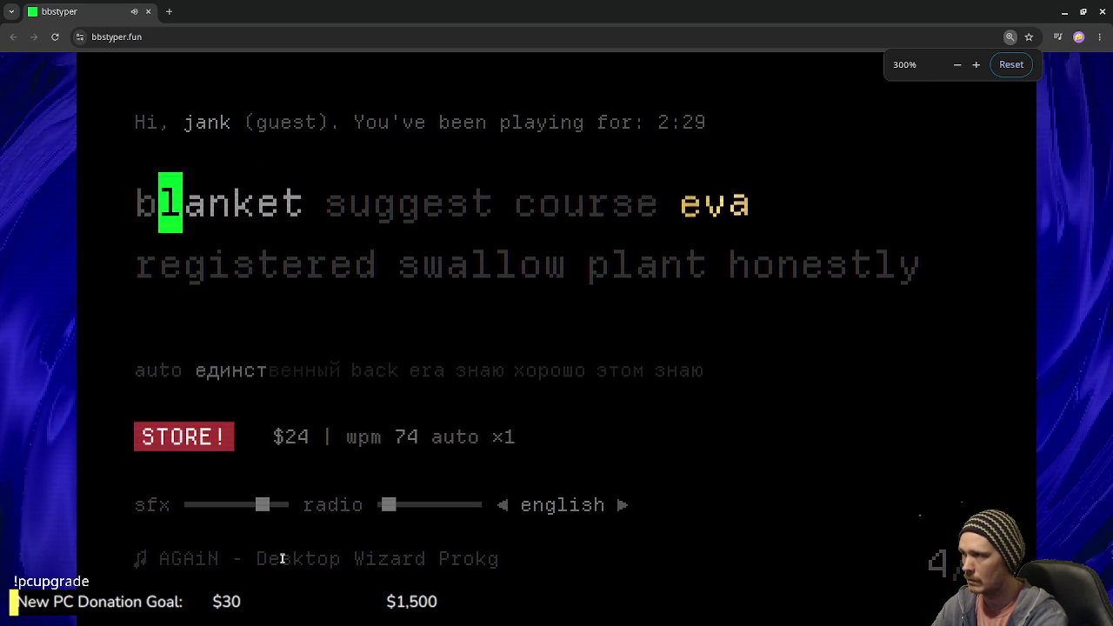
text(lanket )
text(sugg)
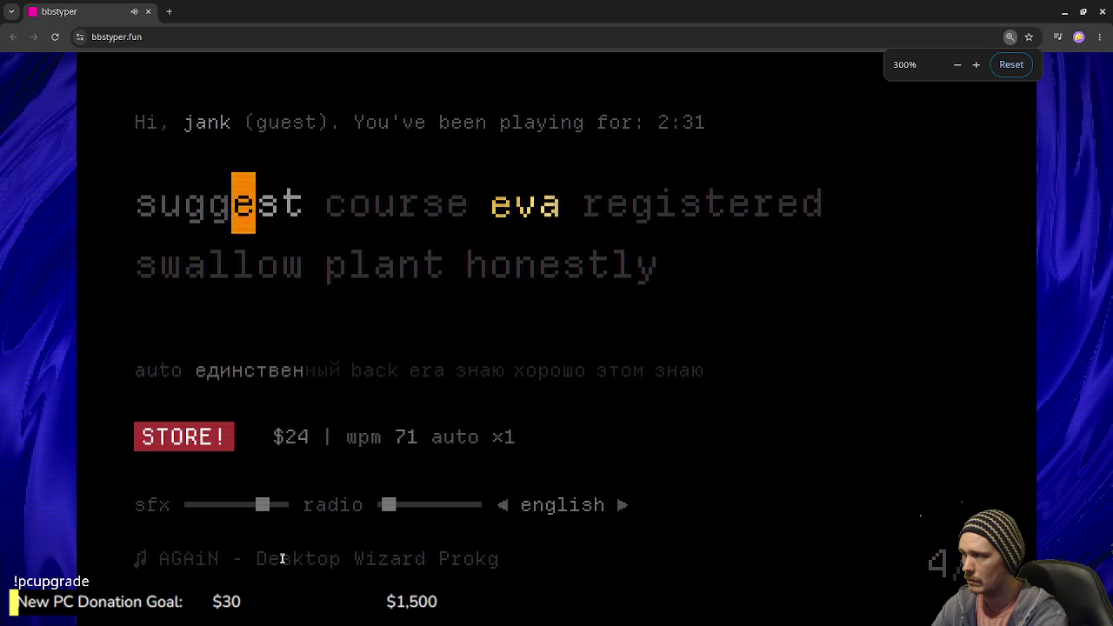
text(est course eva )
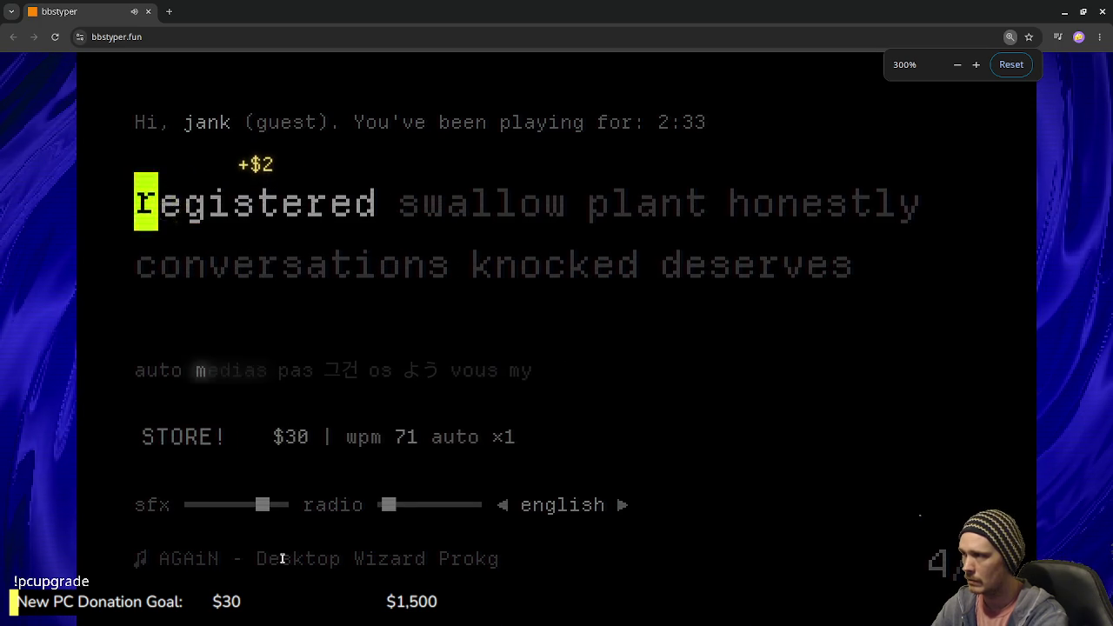
text(registered )
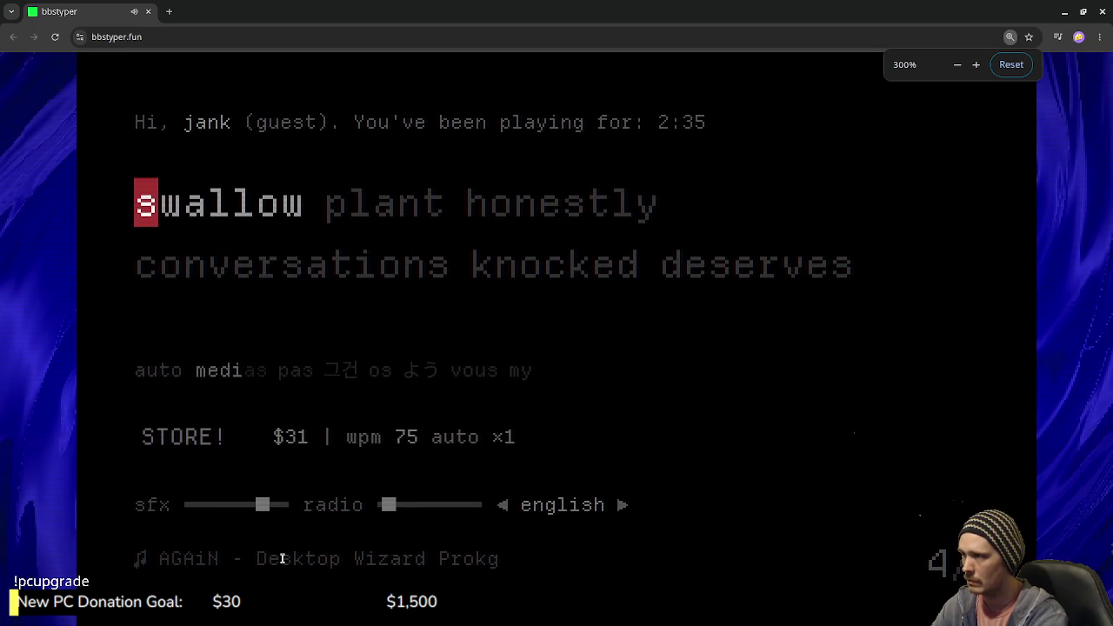
text(swallow plant honestly )
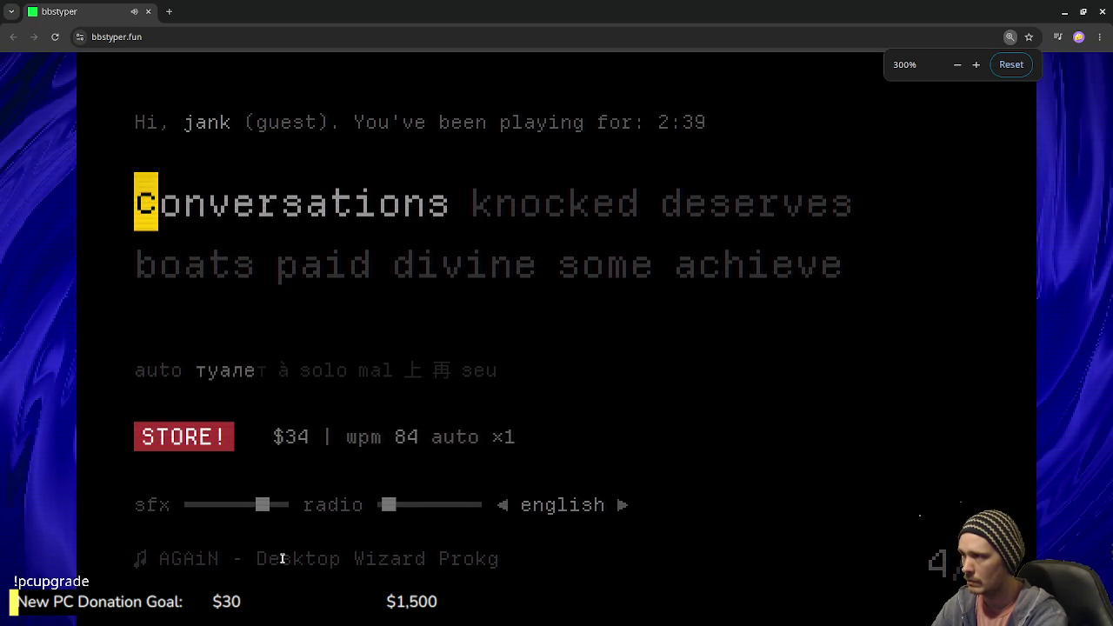
text(con)
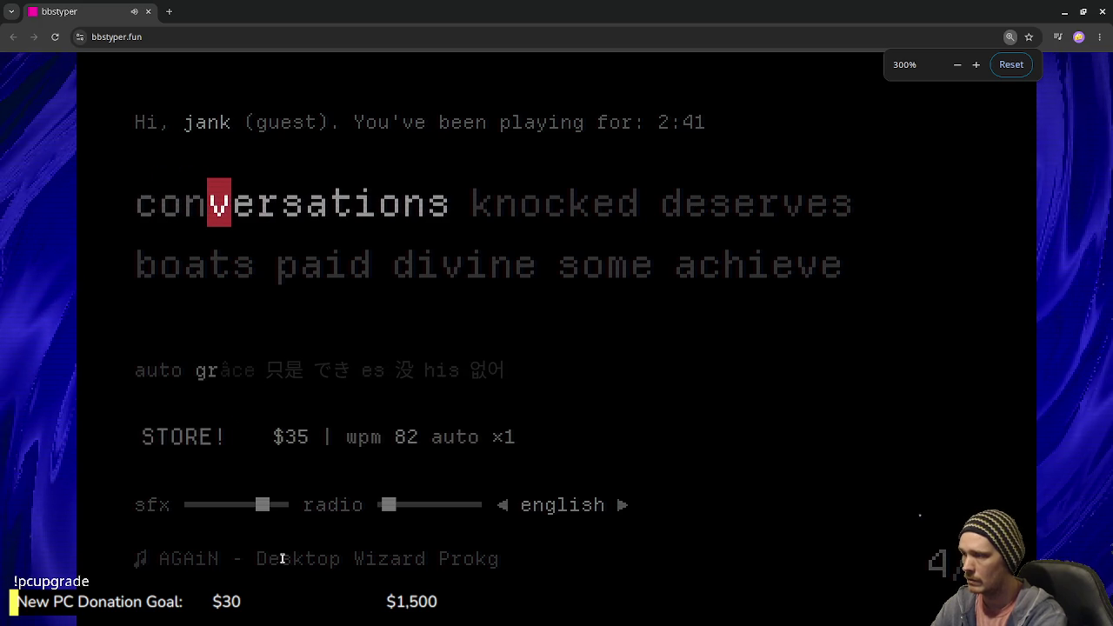
Step: Buy the $20 ×2 multiplier and the $15 extra auto-typer, then open the player stats page
click(187, 437)
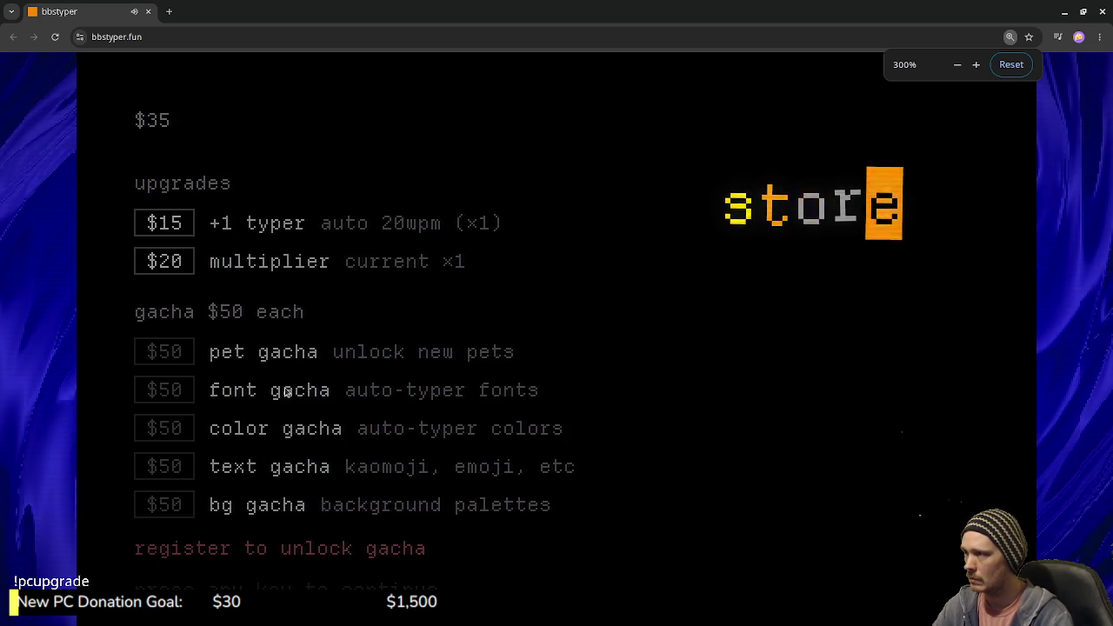
click(166, 261)
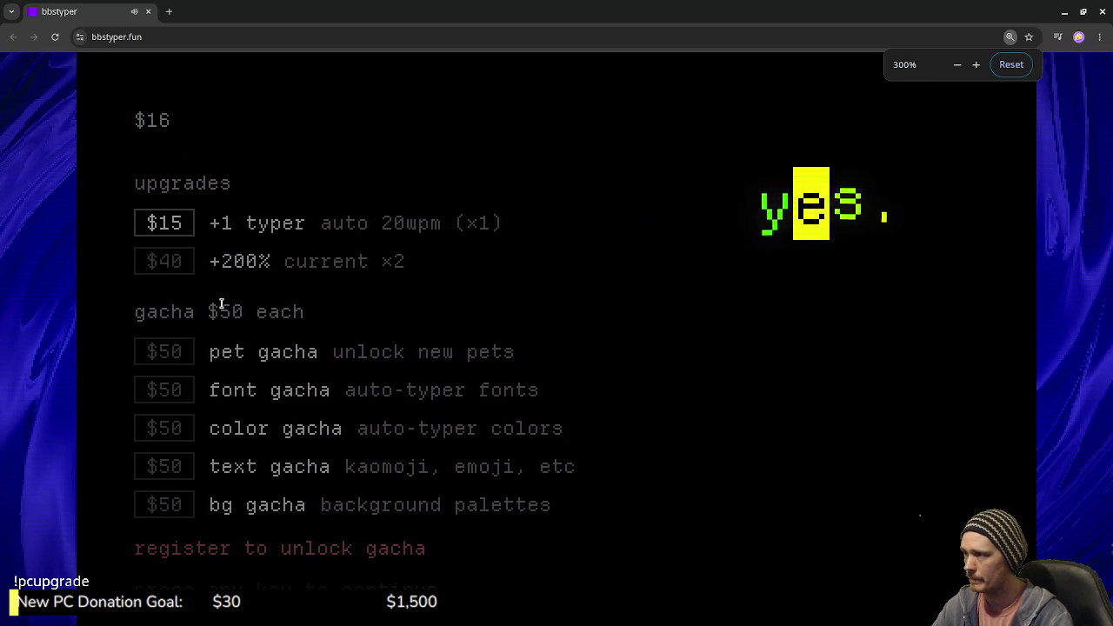
click(167, 223)
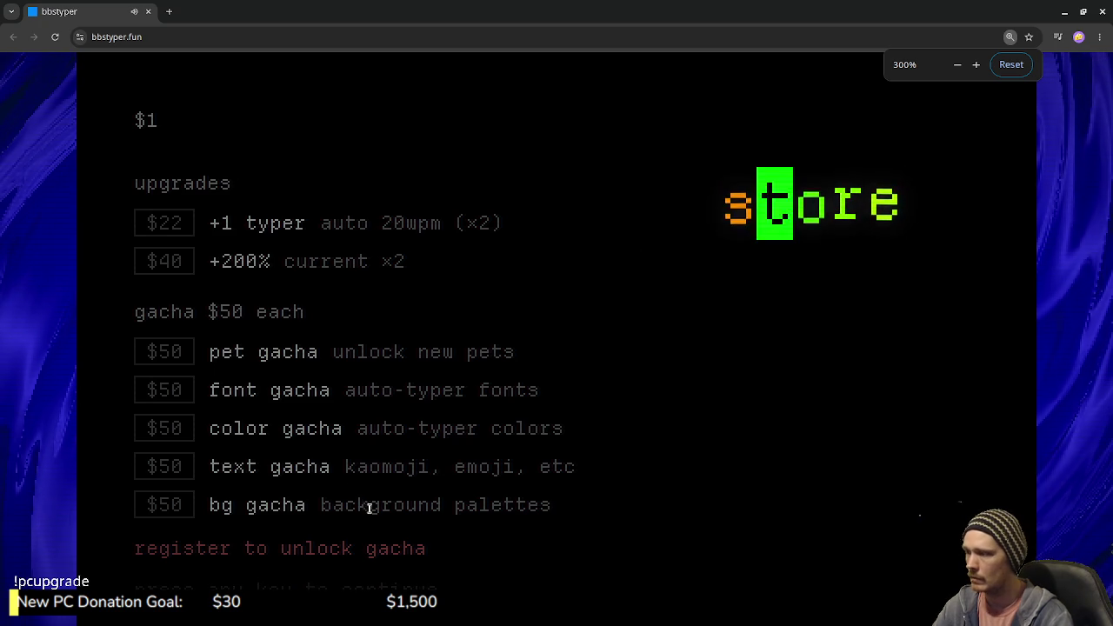
key(space)
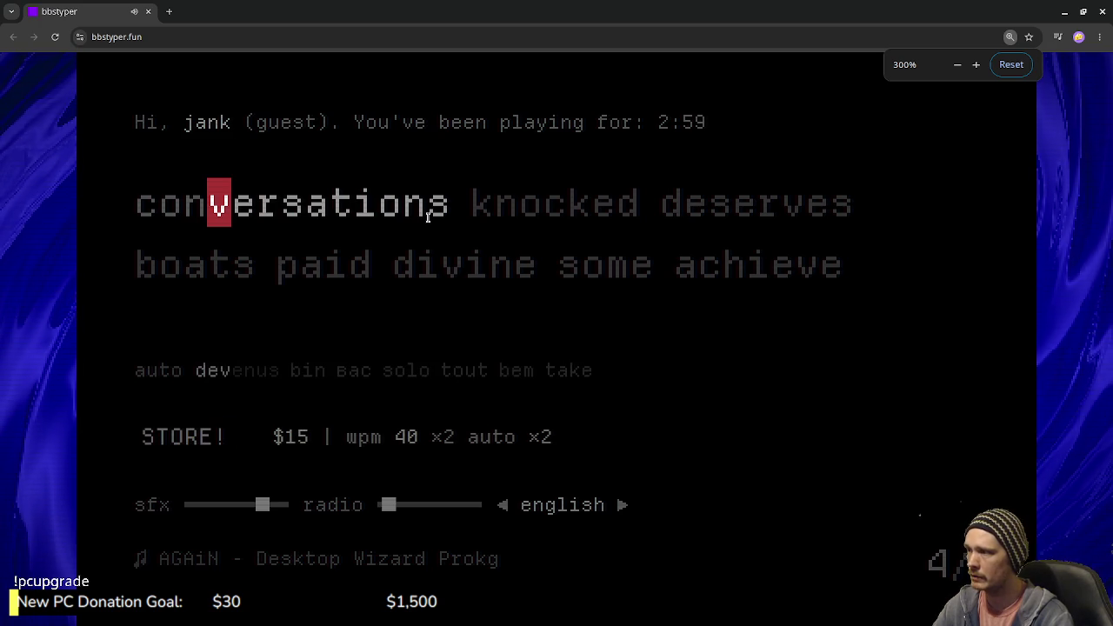
click(210, 129)
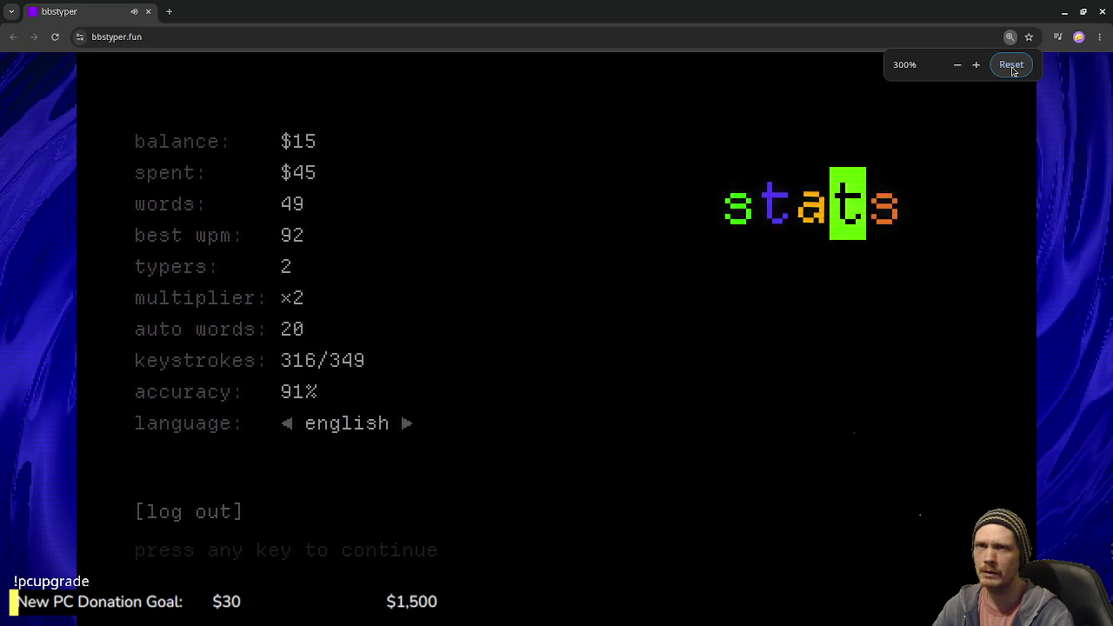
Step: Readjust the page zoom, cycle the game language setting, and leave the stats page for the game
key(Escape)
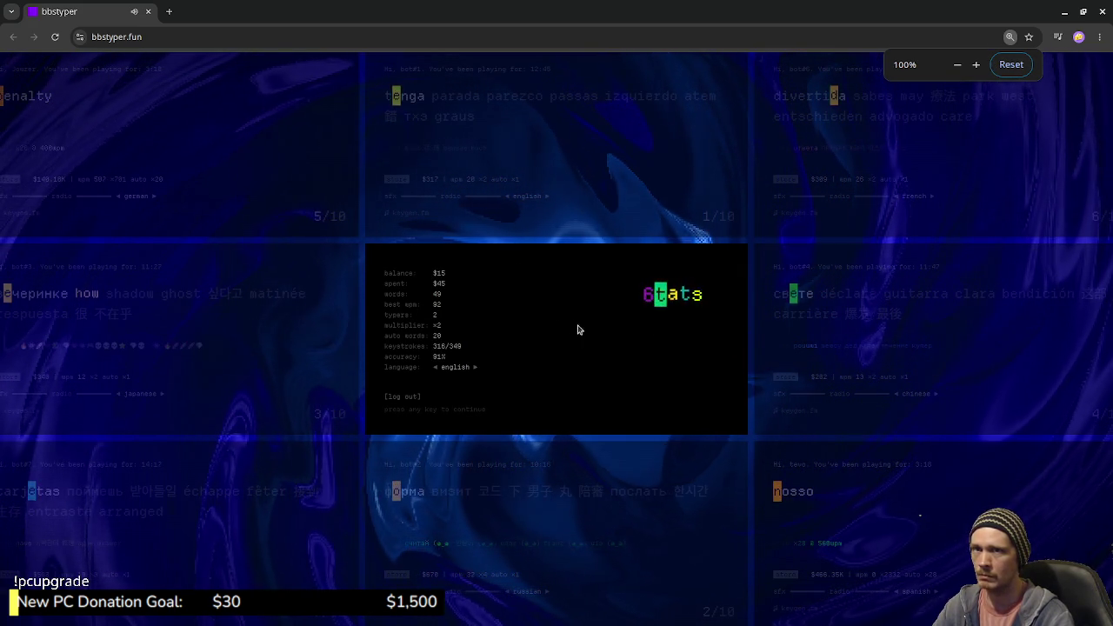
key(ctrl+plus)
key(ctrl+plus)
key(ctrl+plus)
key(ctrl+plus)
key(ctrl+plus)
key(ctrl+plus)
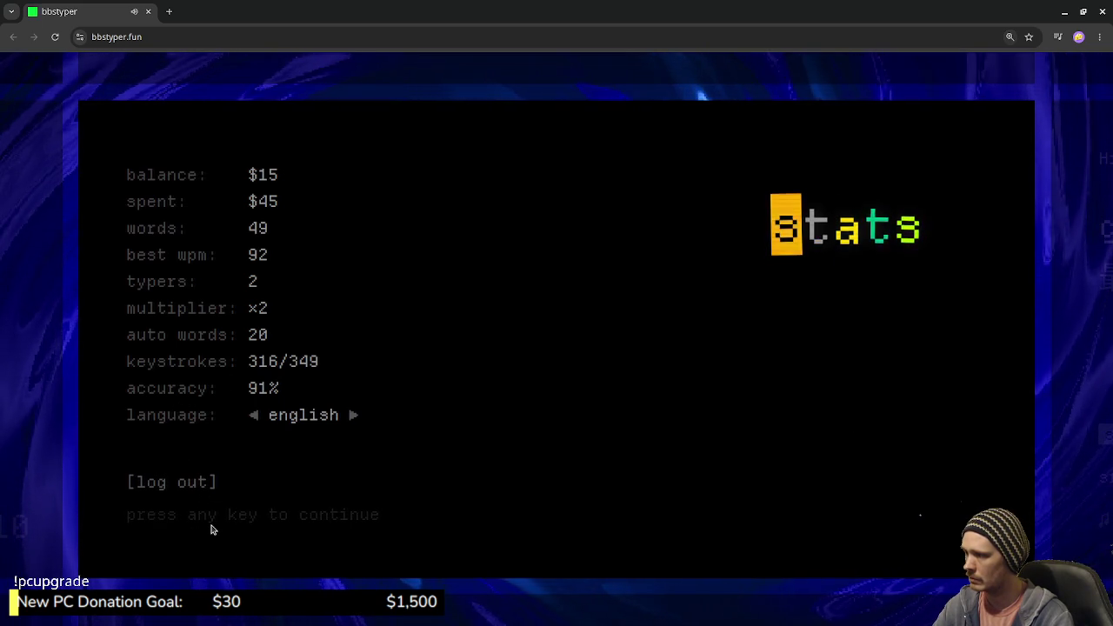
click(354, 417)
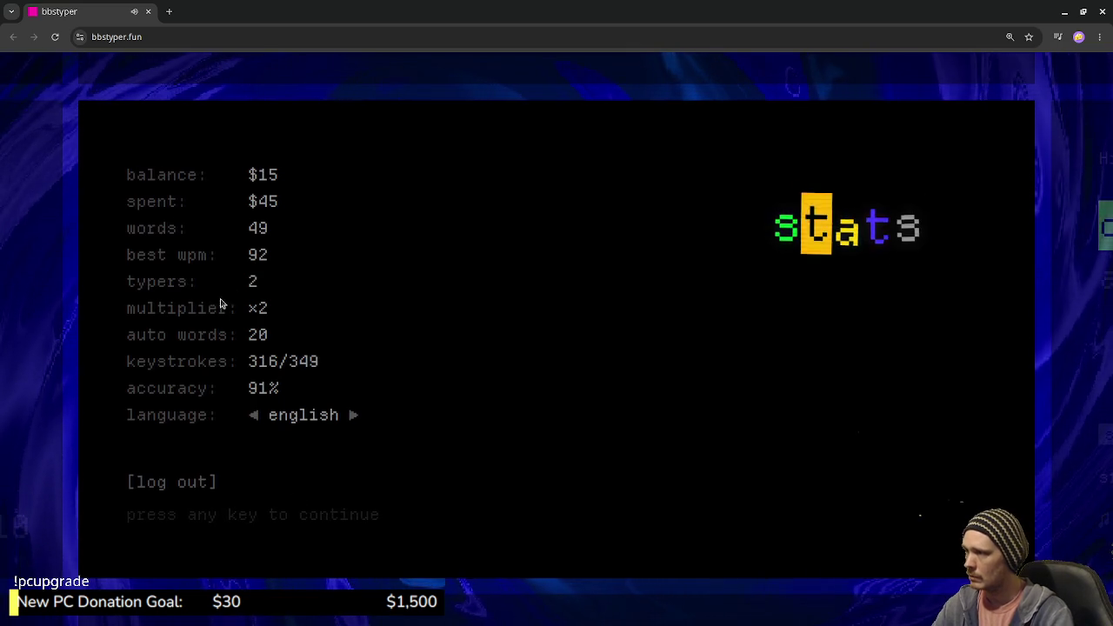
key(Escape)
key(Escape)
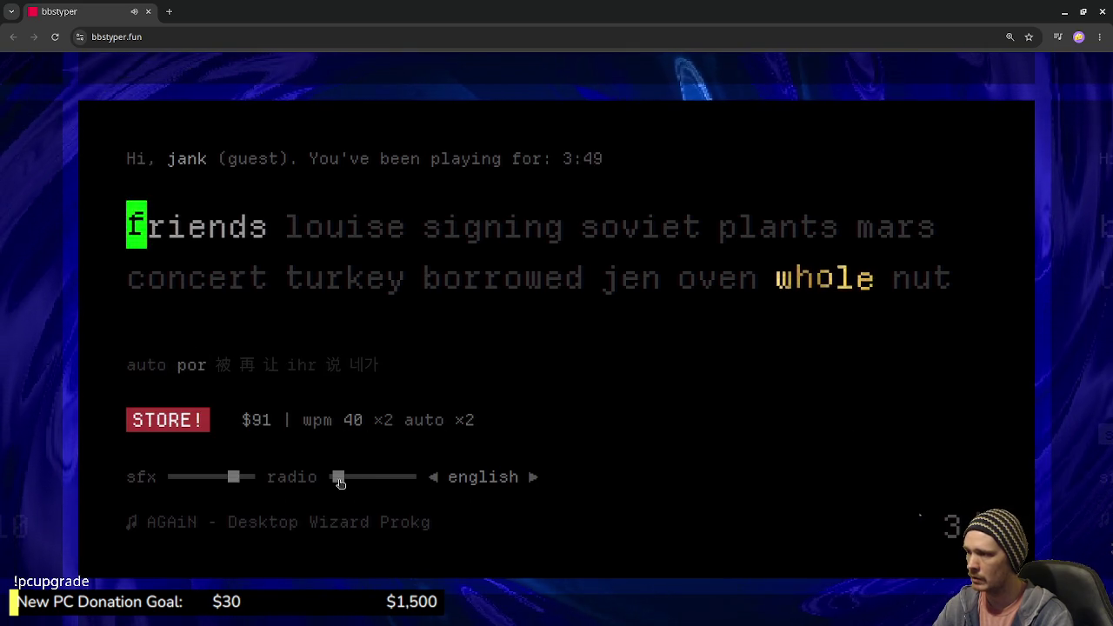
Step: Slide the radio volume fully down and the sound-effects volume fully up
mouse_move(389, 479)
mouse_down()
mouse_move(405, 479)
mouse_move(334, 479)
mouse_up()
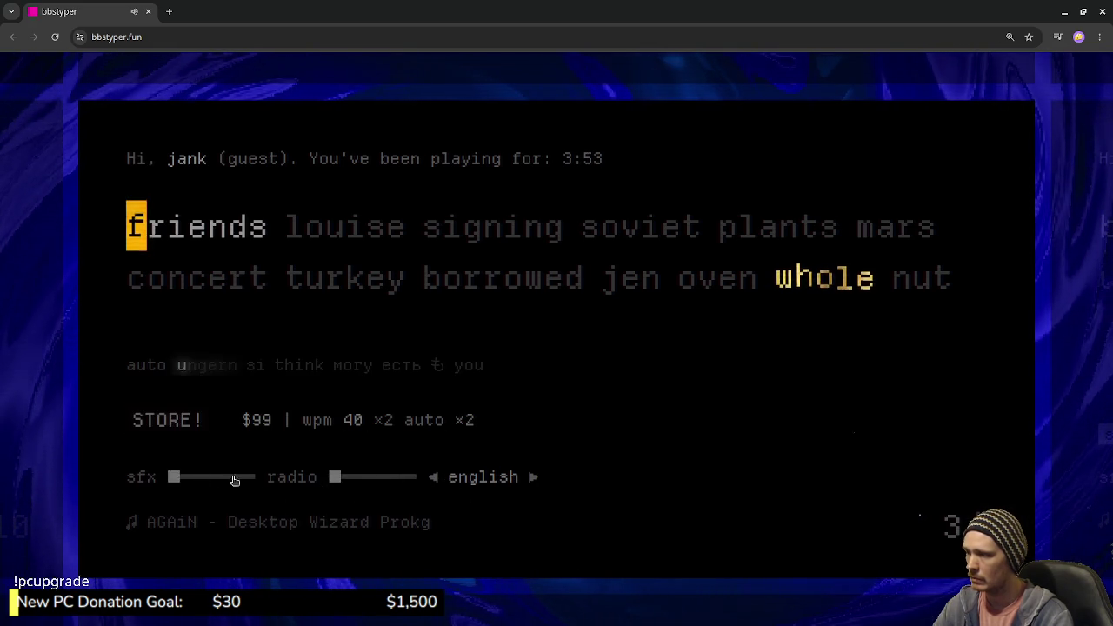
drag(234, 481, 250, 479)
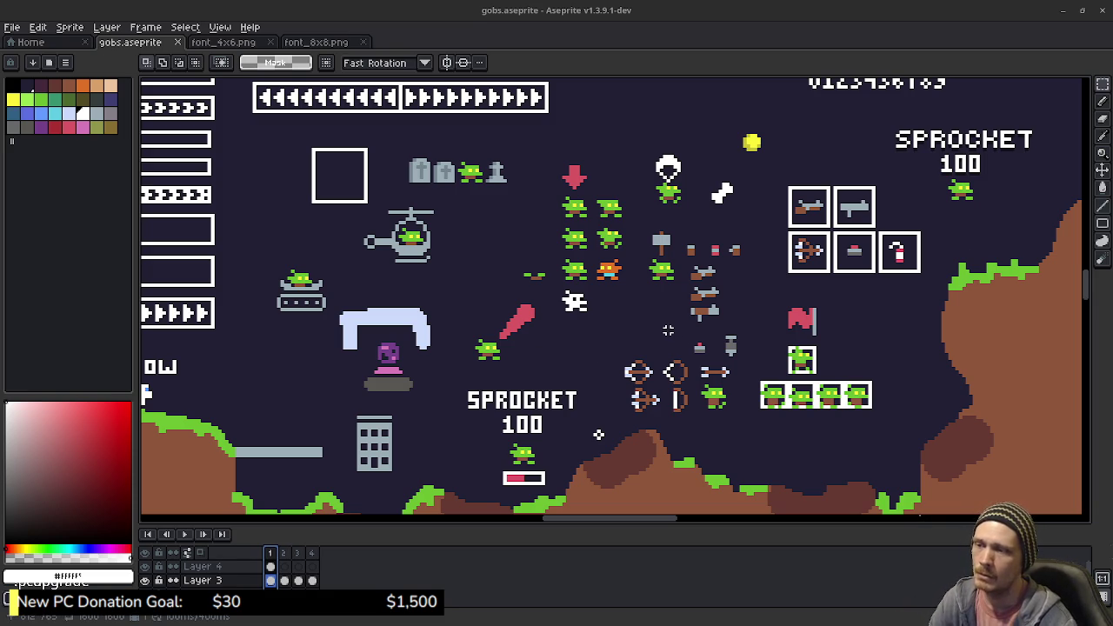
Step: Zoom in on the sprites and eyedrop a goblin's green as the drawing colour
scroll(598, 435, up, 1)
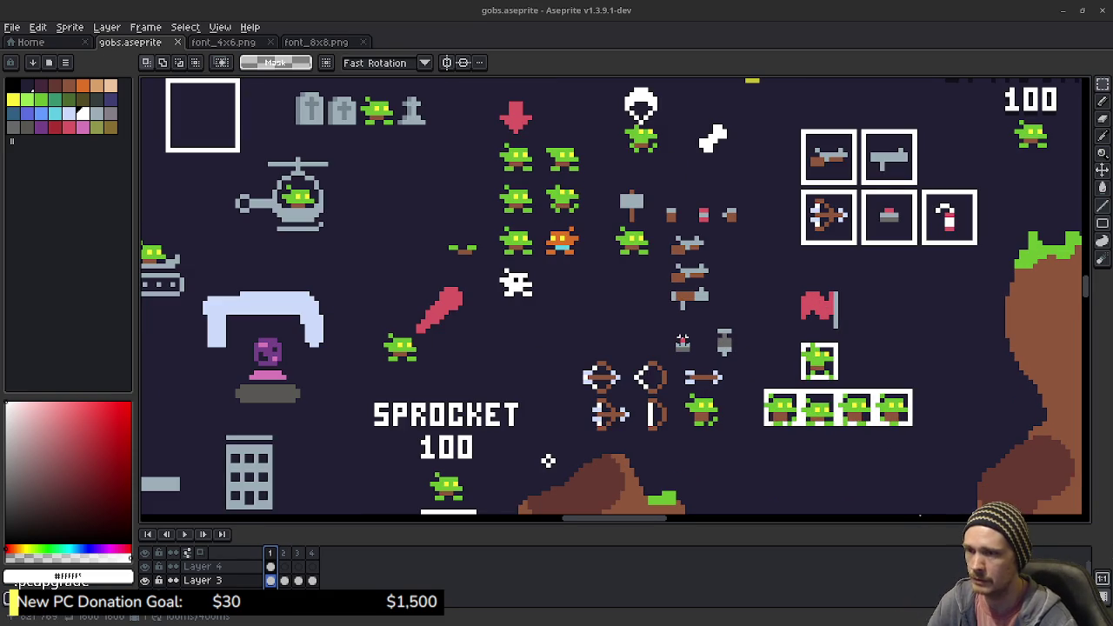
scroll(621, 293, up, 1)
scroll(574, 261, up, 1)
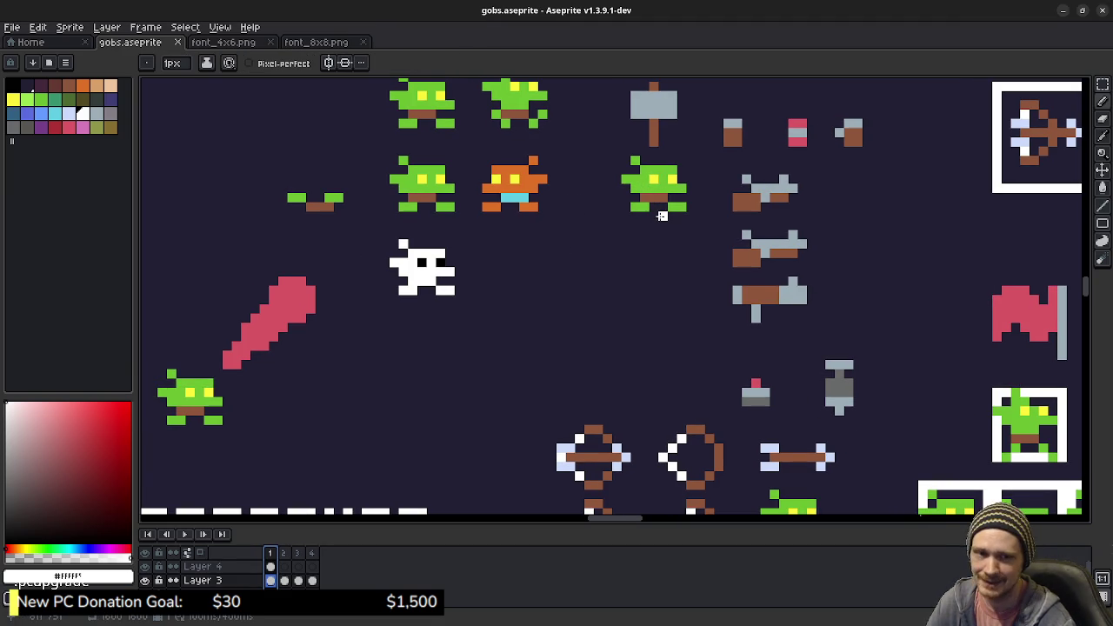
key(i)
alt+click(658, 197)
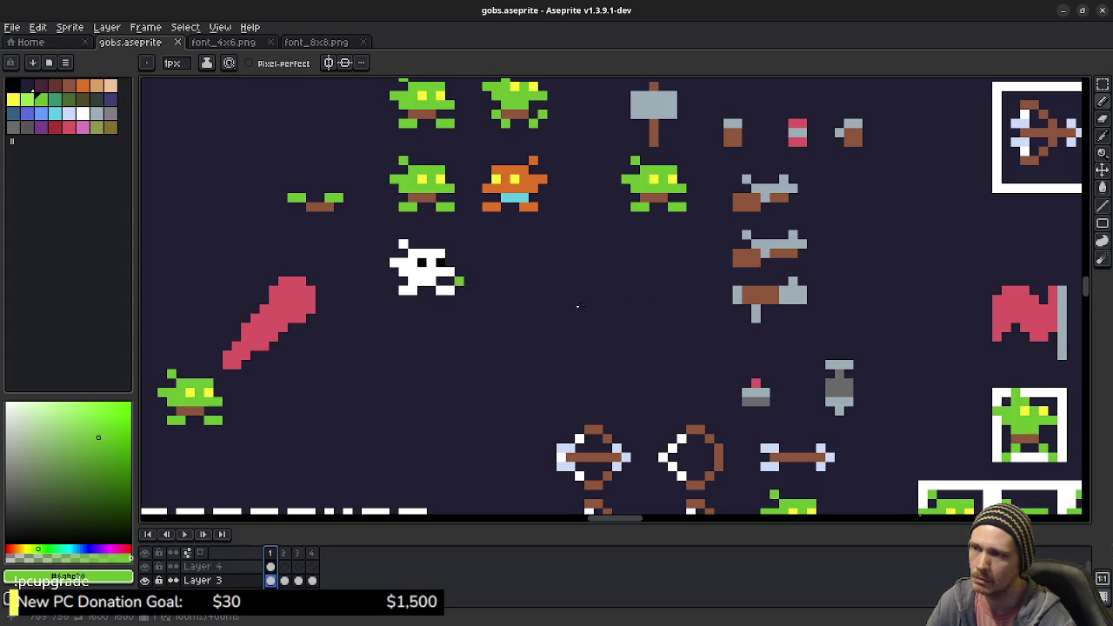
Step: Pick the gun's grey and draw a straight vertical pole, extending it a few pixels upward
alt+click(791, 297)
drag(635, 267, 628, 378)
key(ctrl+z)
shift+click(635, 388)
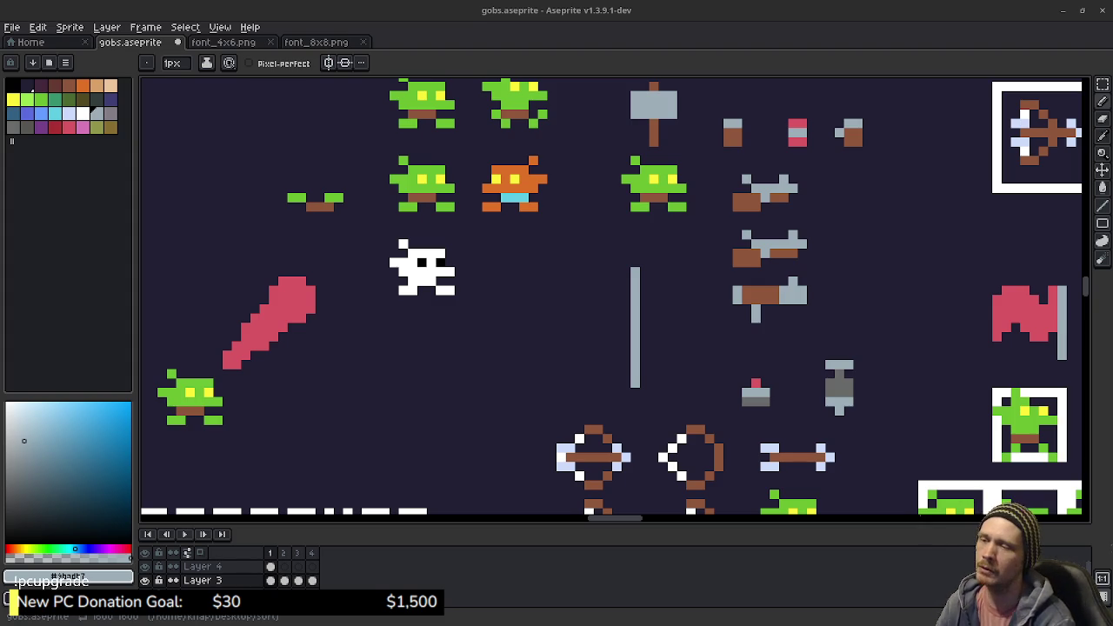
drag(635, 262, 635, 251)
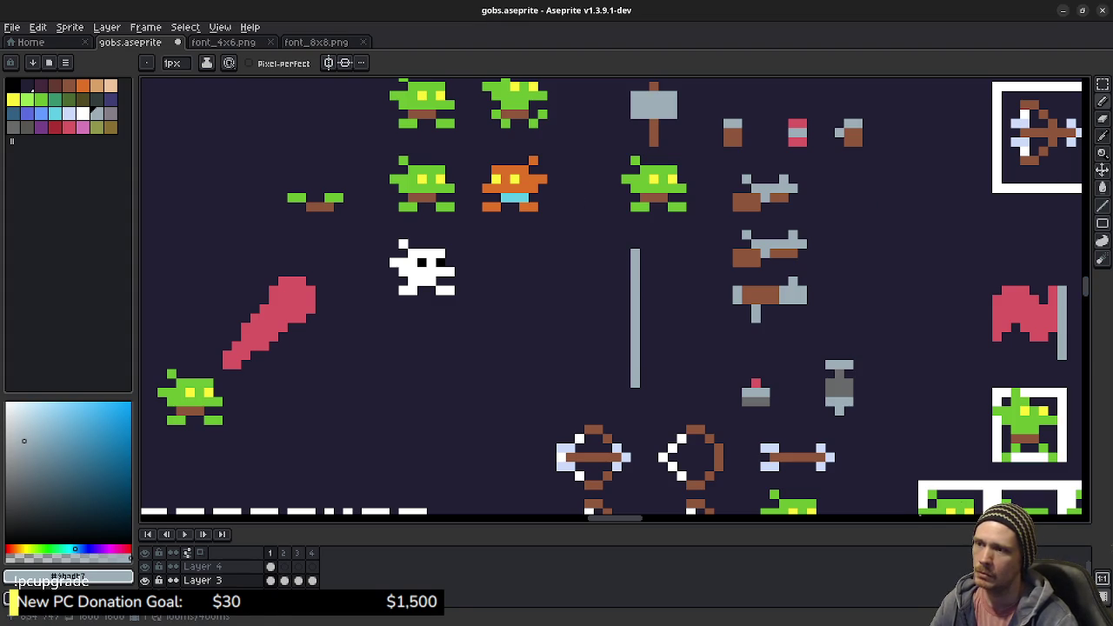
key(alt+Tab)
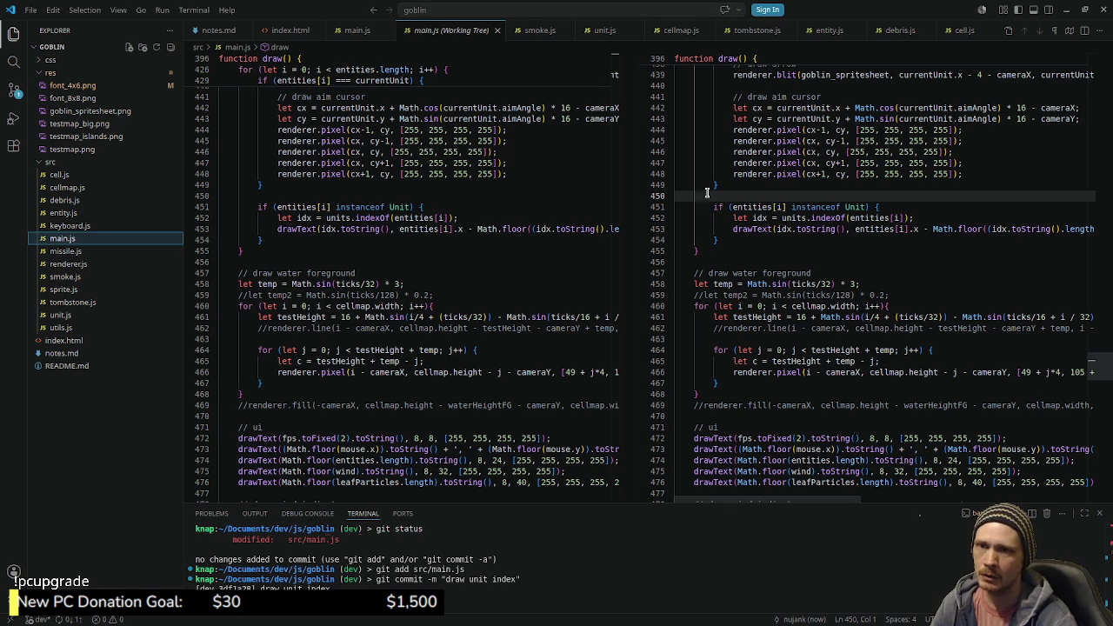
Step: Close the main.js diff, then reload the Gobbies game in the browser
click(498, 30)
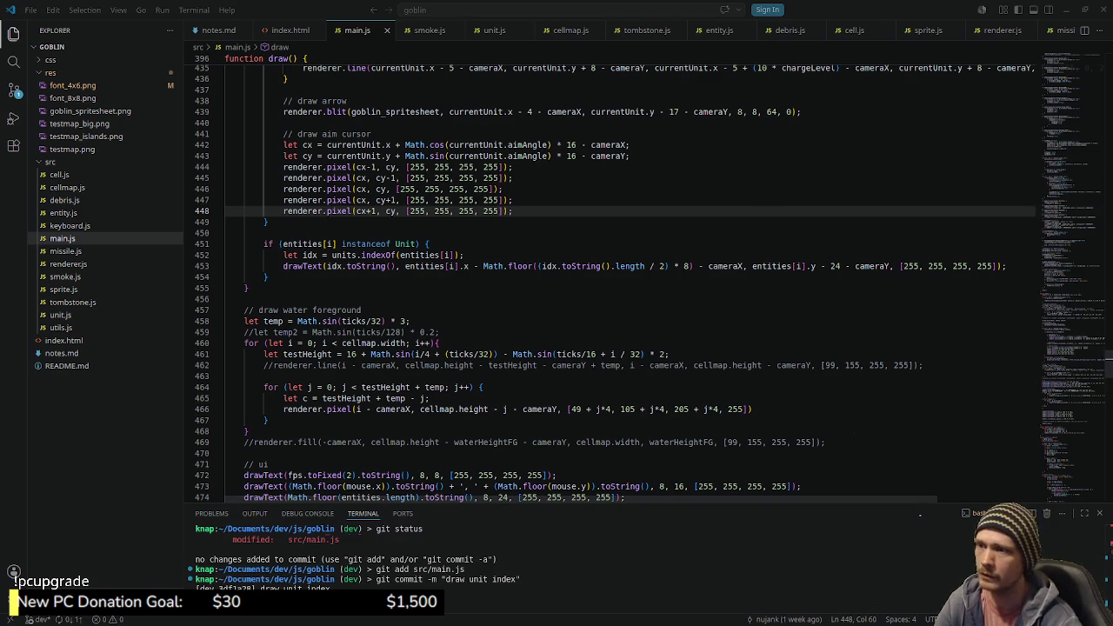
key(alt+Tab)
key(F5)
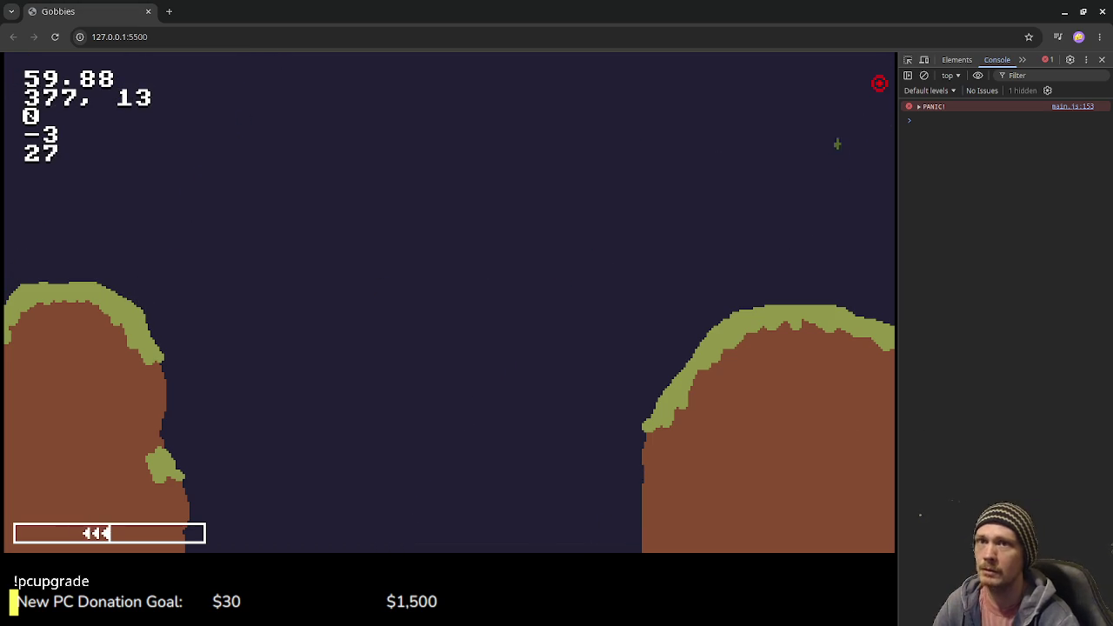
Step: Return from the browser to the gobs.aseprite sprite sheet in Aseprite
key(alt+Tab)
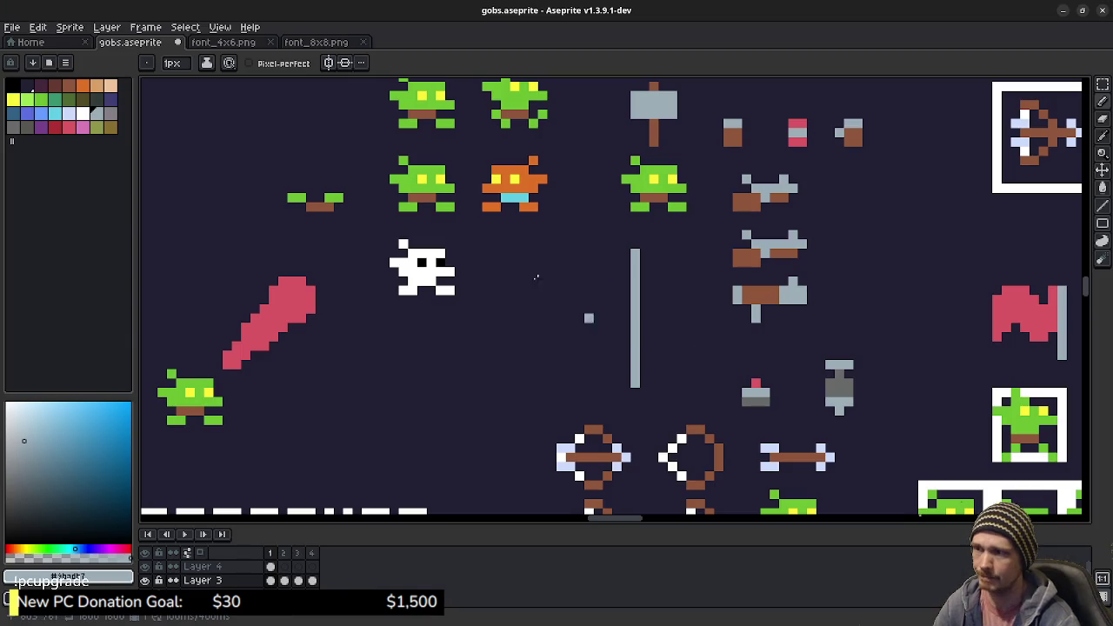
Step: Pick the goblin green, then paste a copy of a goblin sprite near the grey pole
key(i)
click(434, 183)
key(b)
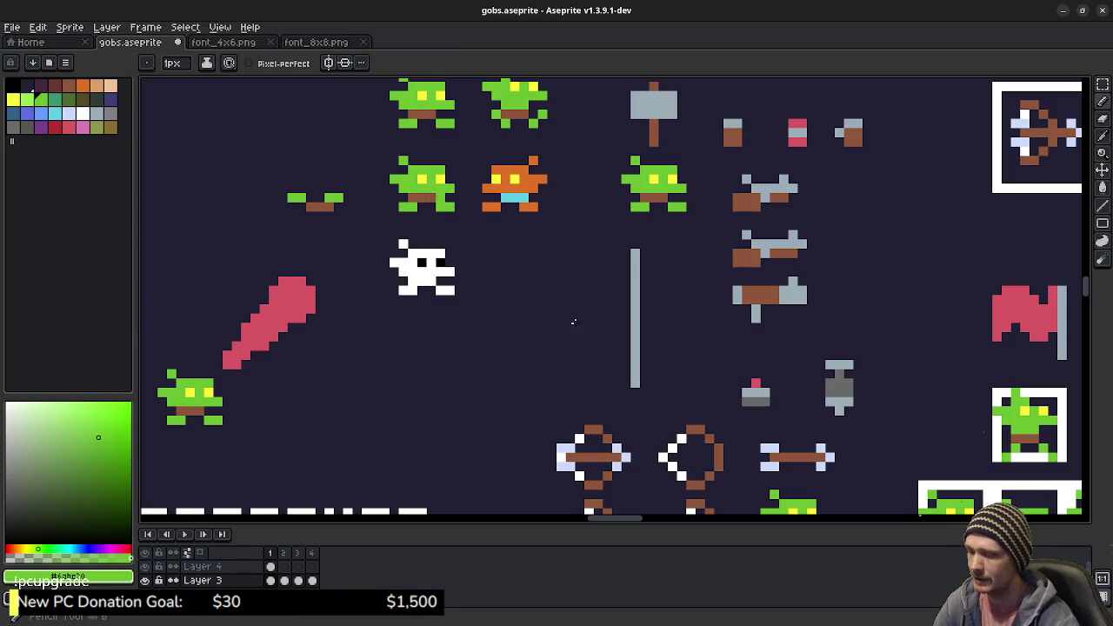
key(m)
mouse_move(389, 157)
mouse_down()
mouse_move(453, 212)
mouse_move(557, 347)
mouse_move(620, 373)
mouse_up()
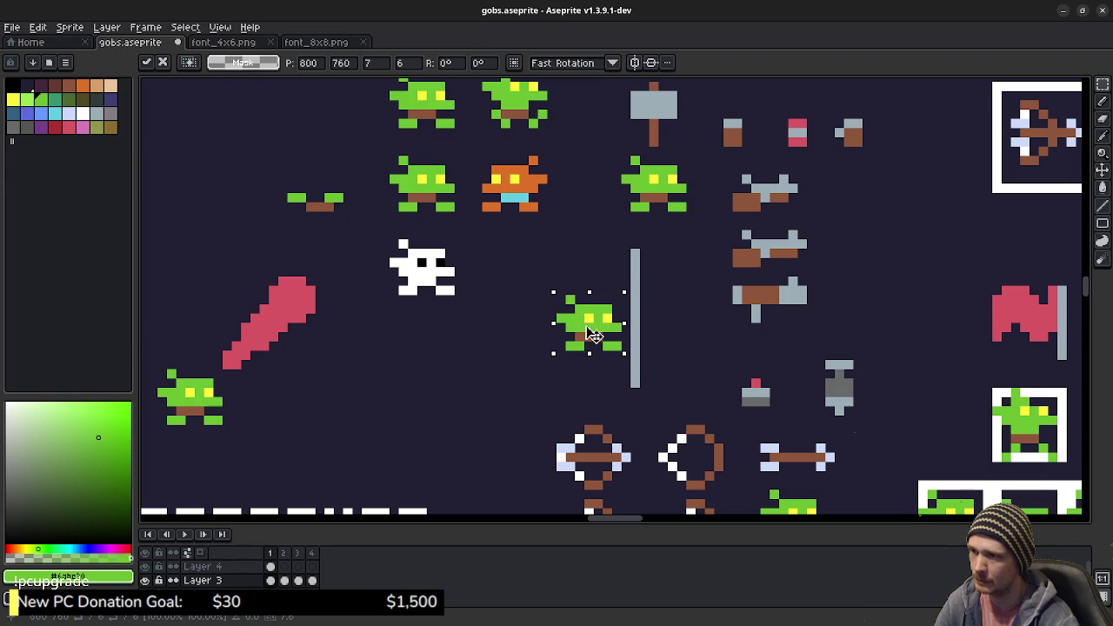
click(644, 327)
scroll(645, 327, up, 2)
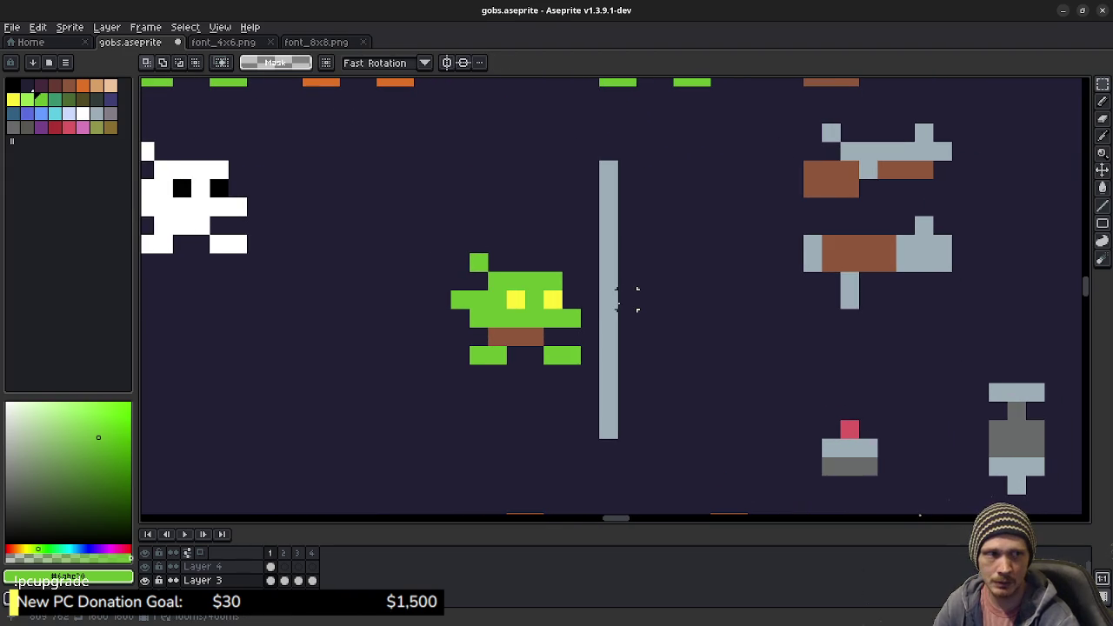
drag(450, 253, 580, 365)
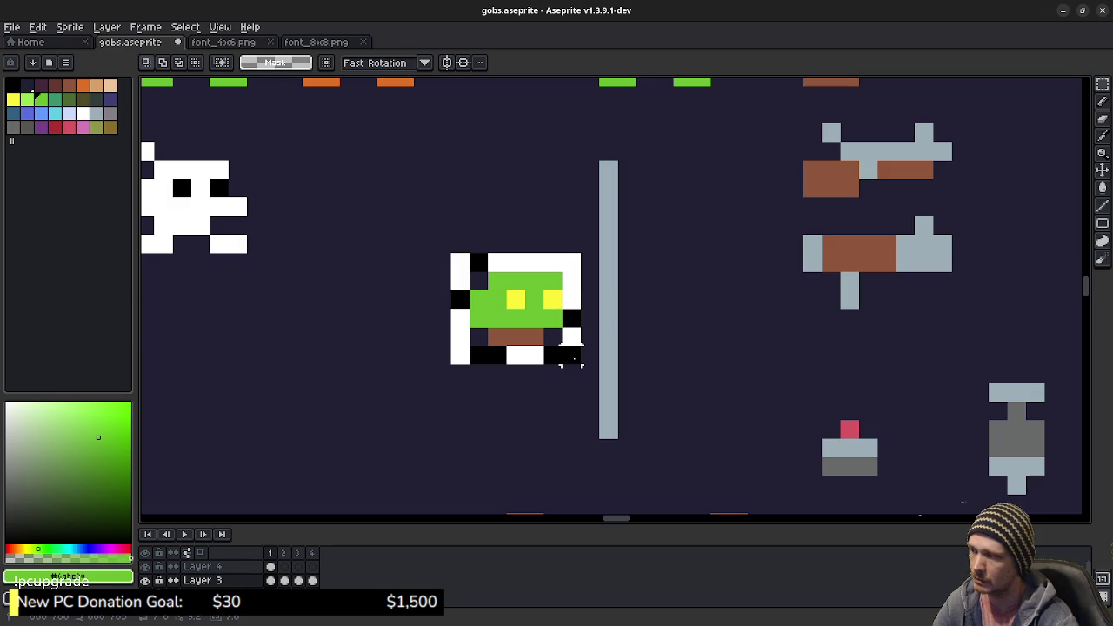
click(145, 580)
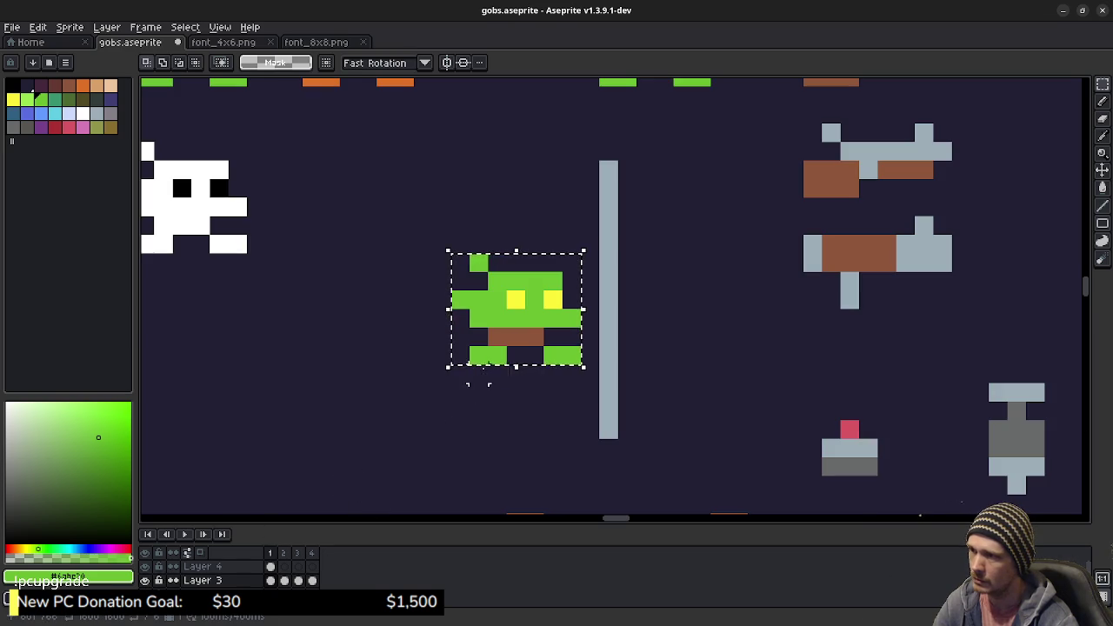
mouse_move(524, 336)
mouse_down()
mouse_move(450, 355)
mouse_move(370, 356)
mouse_up()
click(534, 318)
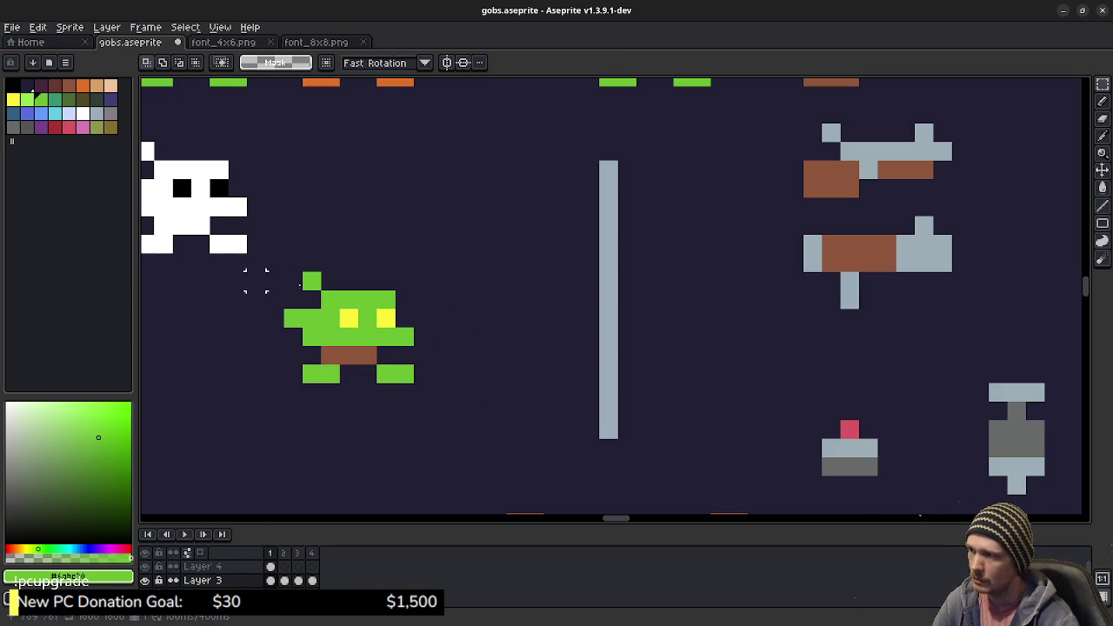
Step: Move the goblin's head and body against the pole and rotate them 90° sideways
drag(281, 273, 416, 348)
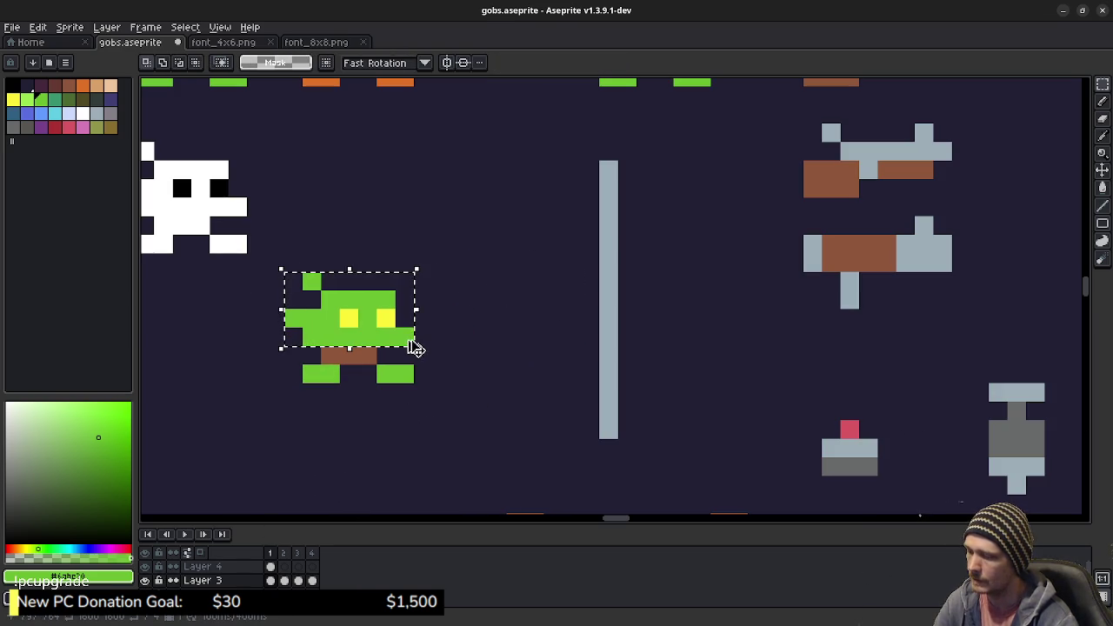
click(416, 348)
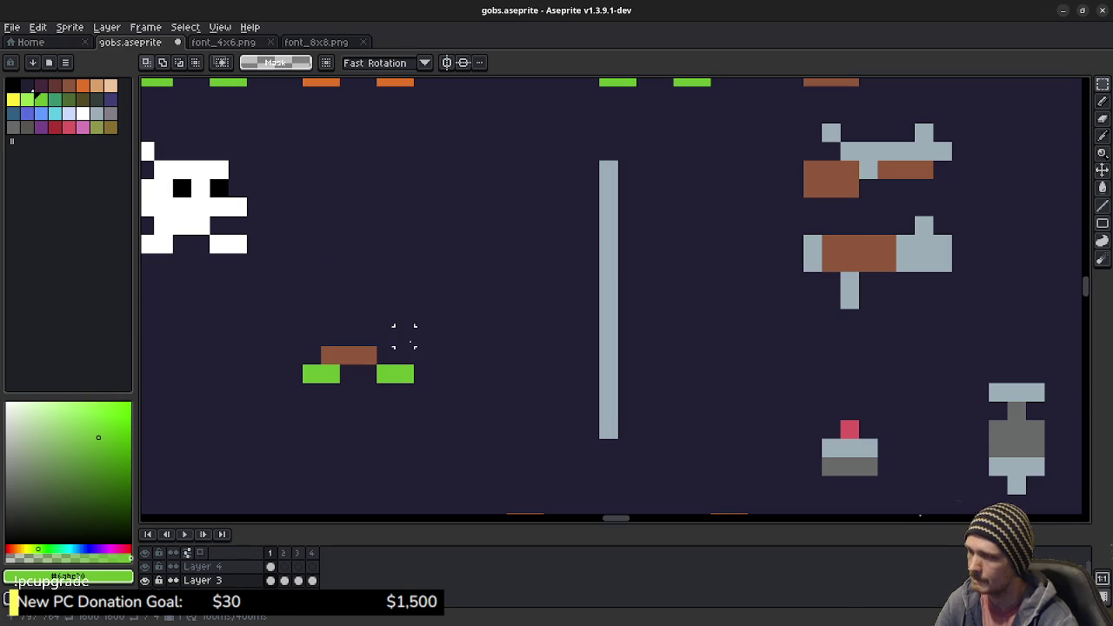
drag(403, 320, 553, 320)
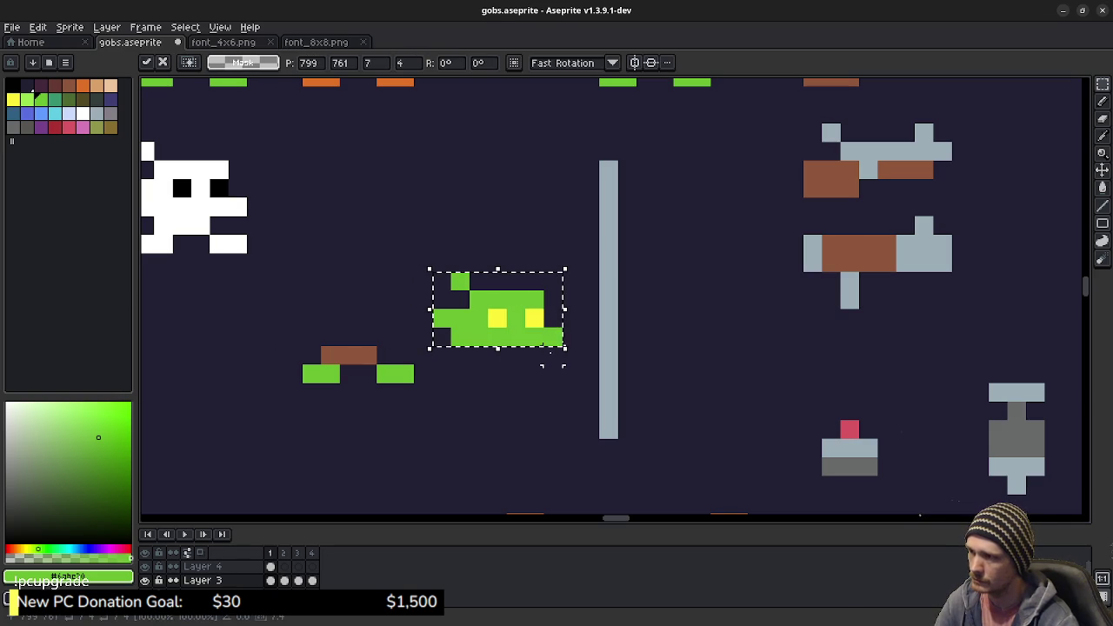
drag(588, 357, 604, 241)
drag(616, 170, 579, 159)
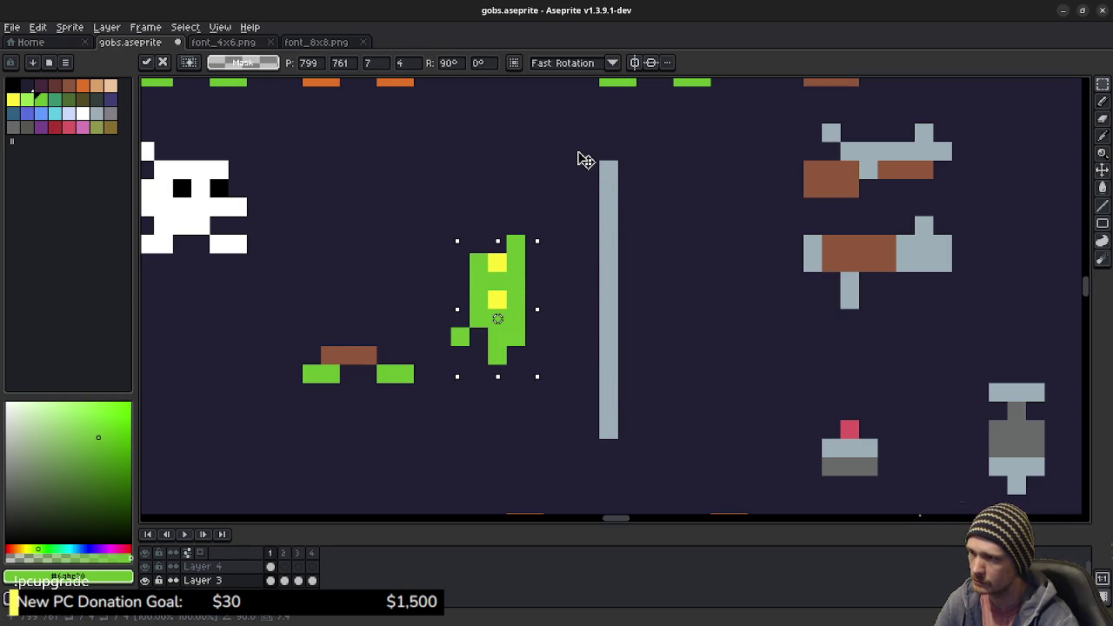
drag(506, 302, 542, 268)
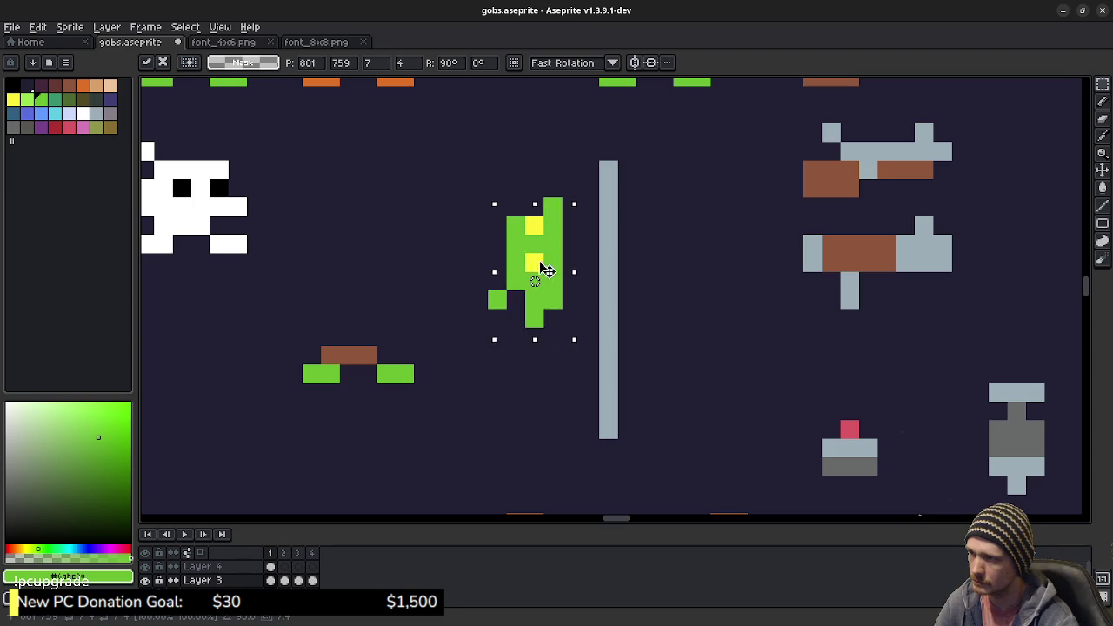
key(Return)
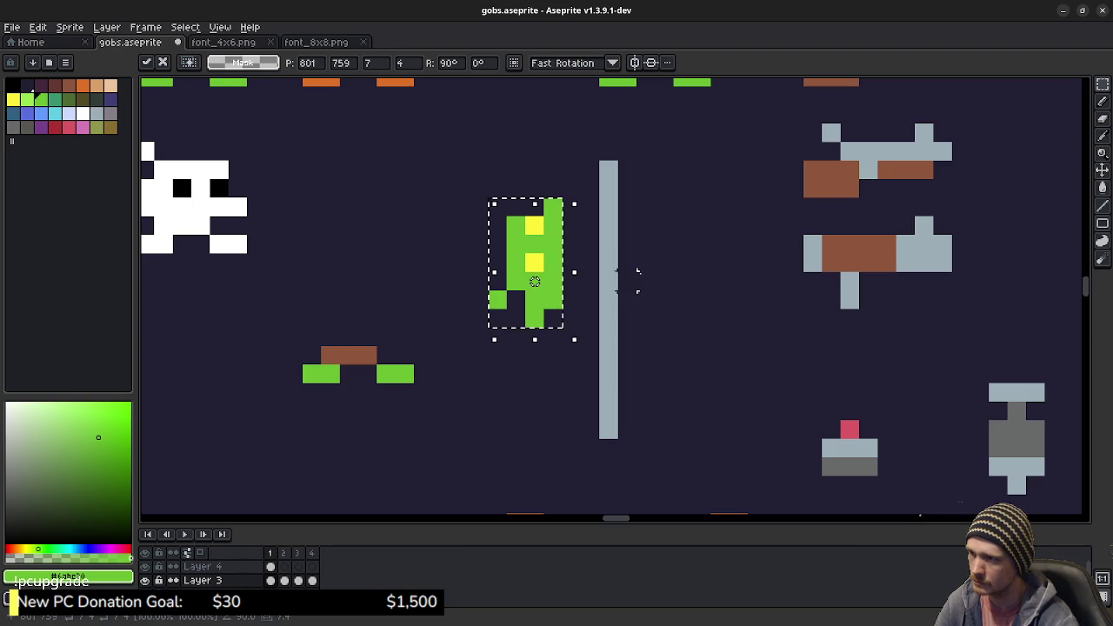
key(ctrl+d)
Step: Paint a brown arm beside the rotated goblin and green hands gripping the pole
key(b)
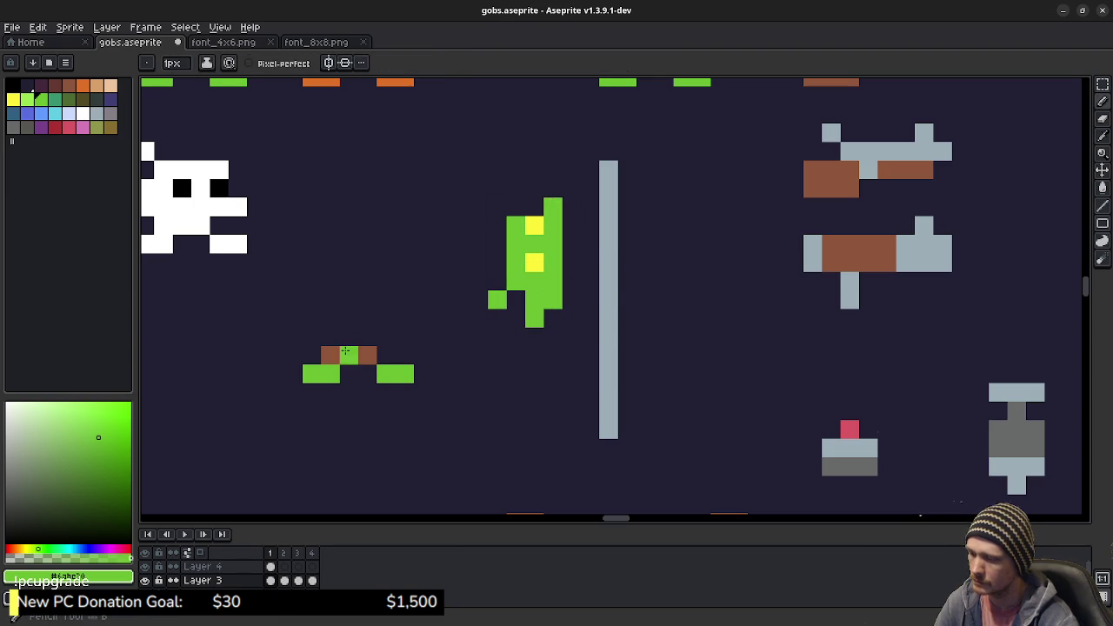
alt+click(579, 287)
click(571, 263)
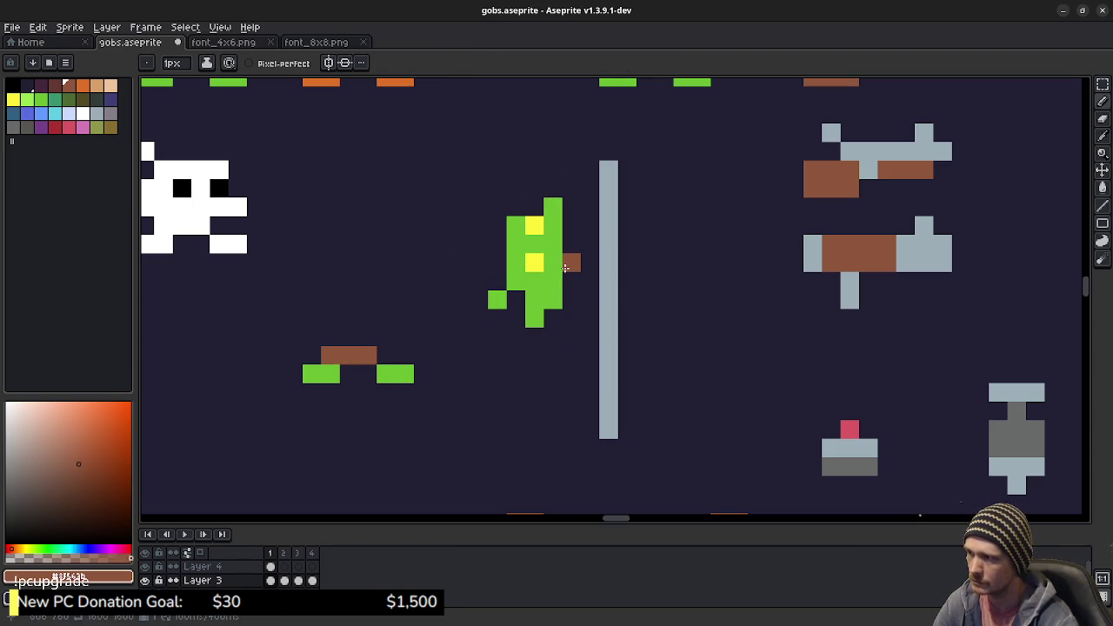
mouse_move(390, 248)
mouse_down()
mouse_move(527, 365)
mouse_move(461, 322)
mouse_up()
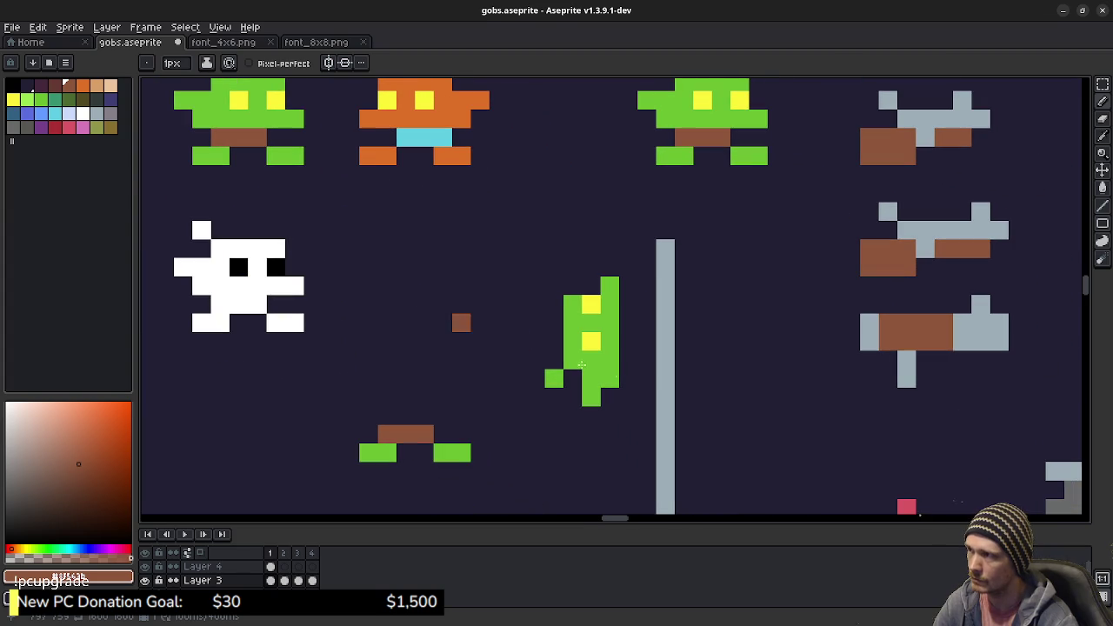
click(629, 359)
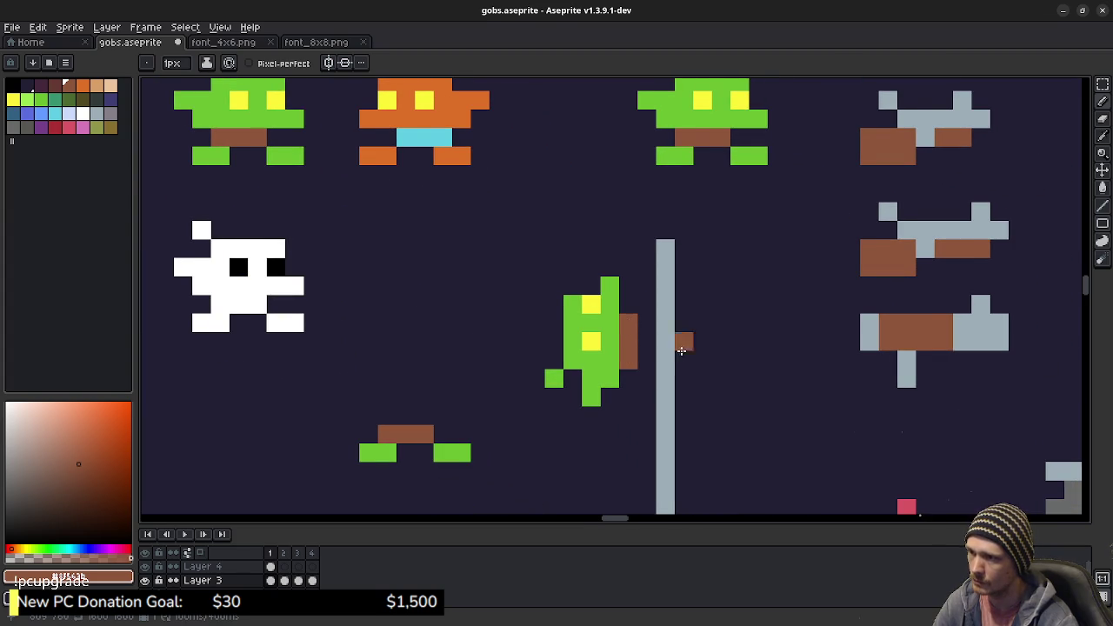
drag(679, 348, 614, 303)
alt+click(403, 397)
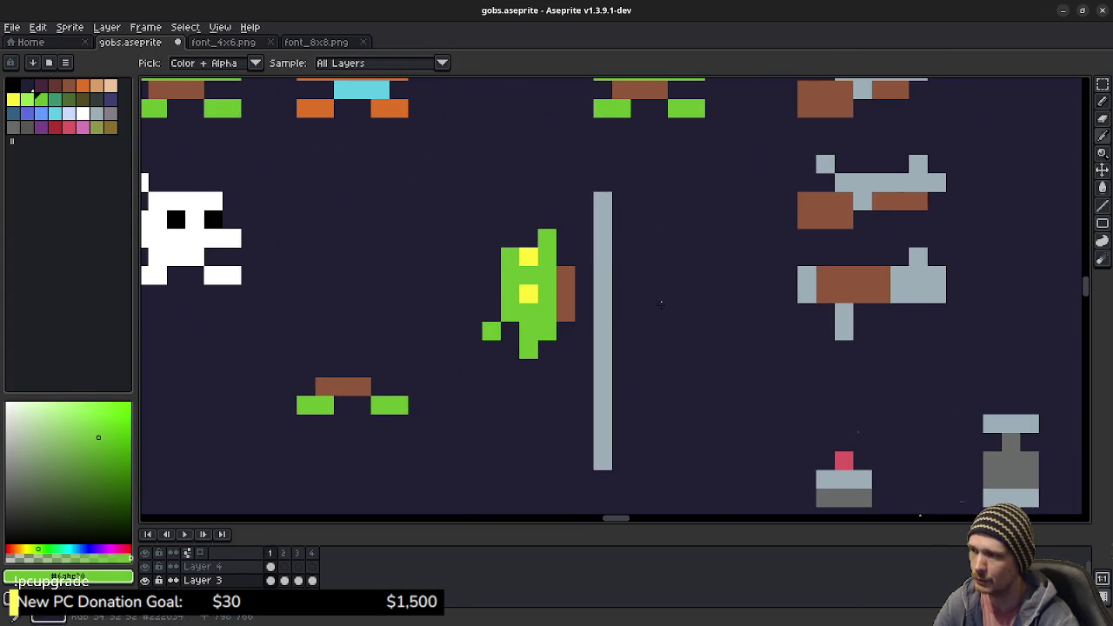
click(585, 331)
click(585, 276)
click(584, 256)
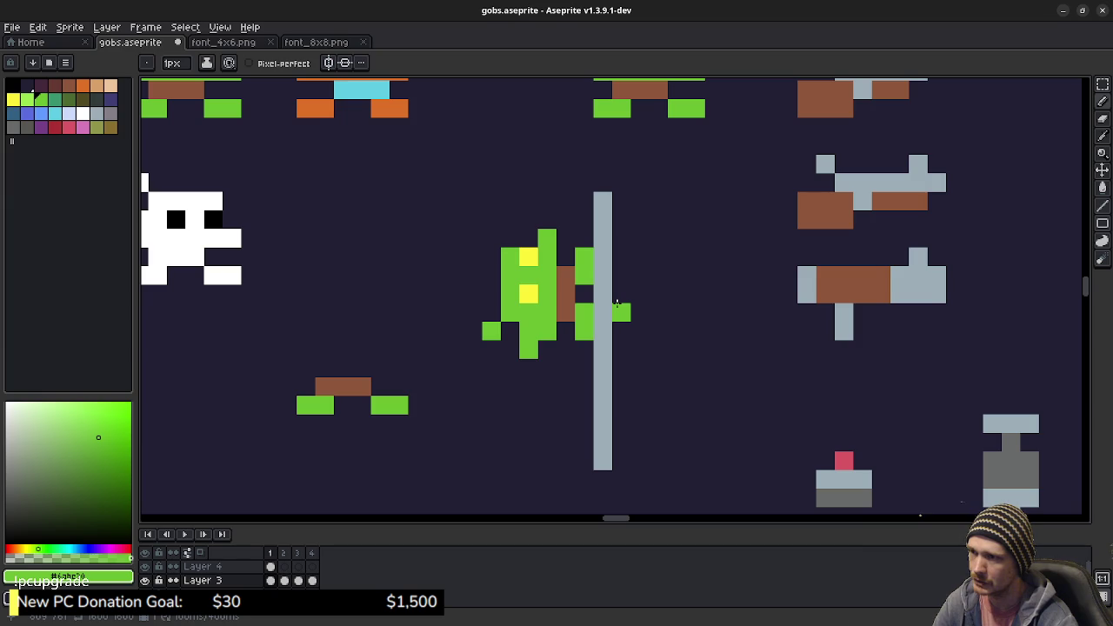
Step: Move the pole-clinging goblin a few pixels up along the pole
key(m)
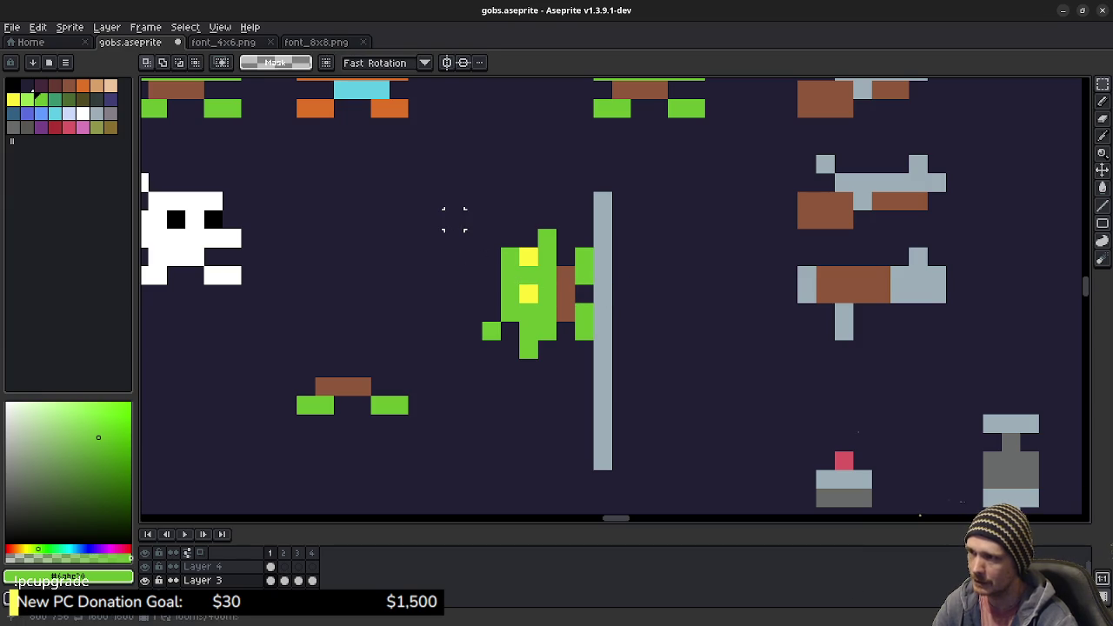
drag(443, 208, 596, 380)
drag(562, 300, 566, 255)
key(ctrl+d)
Step: Copy the top-left green goblin and place it between the skull and the pole-clinging goblin
drag(653, 356, 643, 269)
mouse_move(369, 189)
mouse_down()
mouse_move(524, 346)
mouse_move(544, 385)
mouse_up()
drag(283, 122, 405, 224)
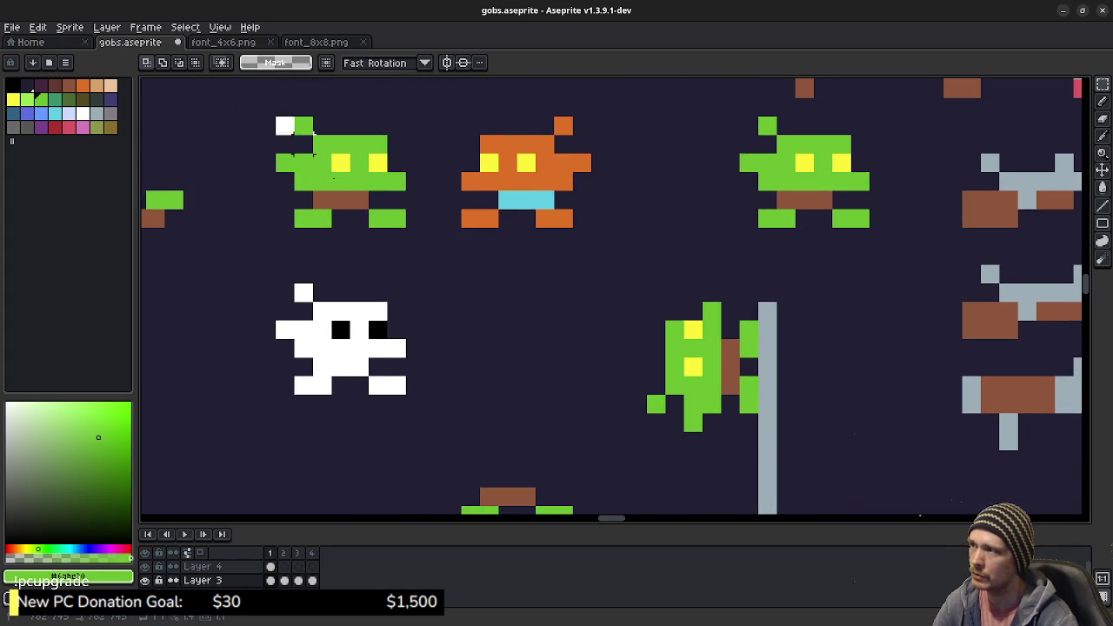
drag(562, 326, 479, 200)
key(ctrl+c)
key(ctrl+v)
drag(287, 303, 620, 396)
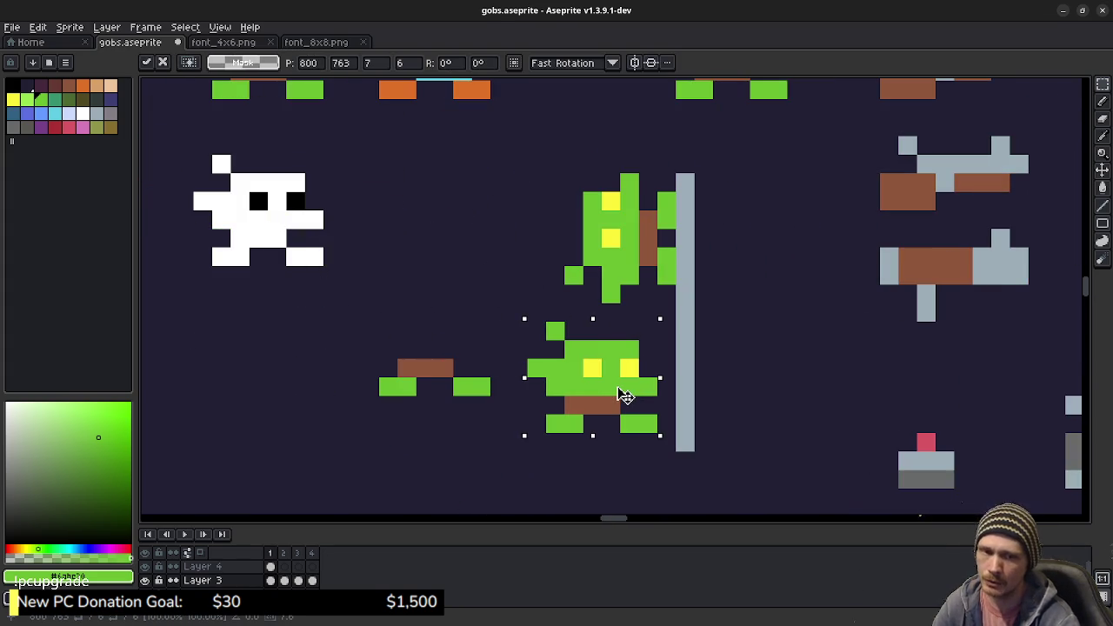
drag(620, 396, 631, 396)
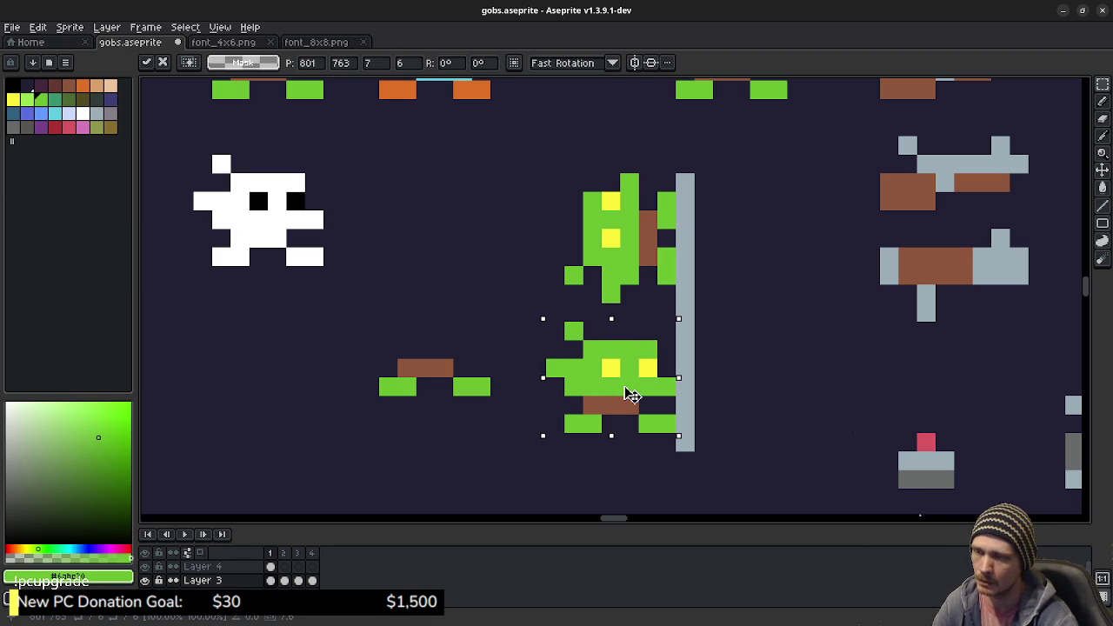
mouse_move(632, 396)
mouse_down()
mouse_move(658, 393)
mouse_move(469, 259)
mouse_up()
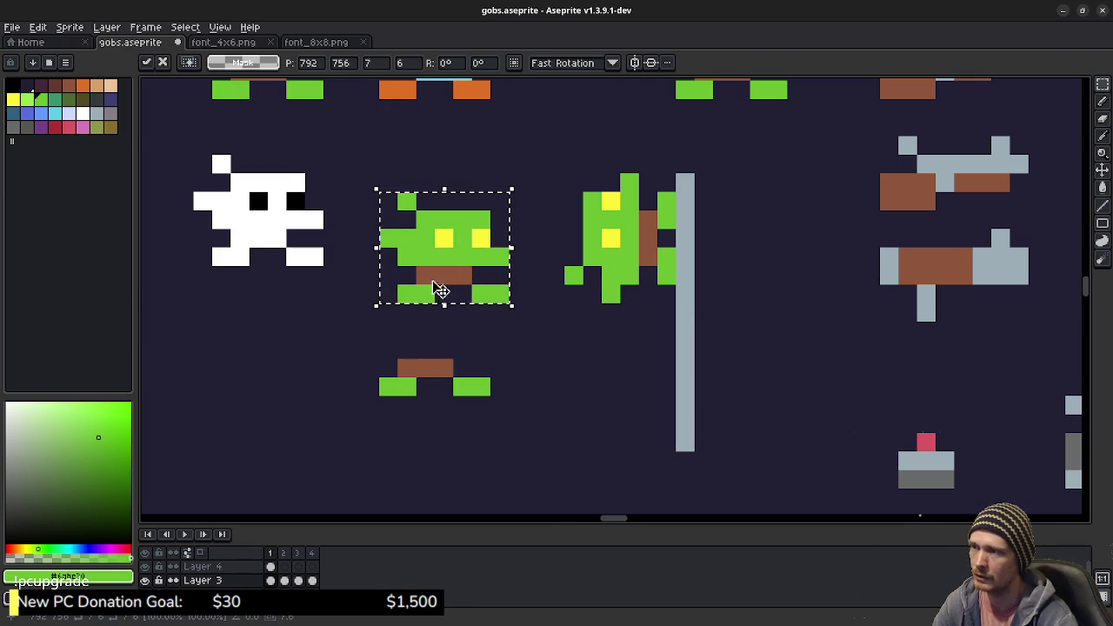
mouse_move(467, 272)
mouse_down()
mouse_move(650, 395)
mouse_move(482, 286)
mouse_up()
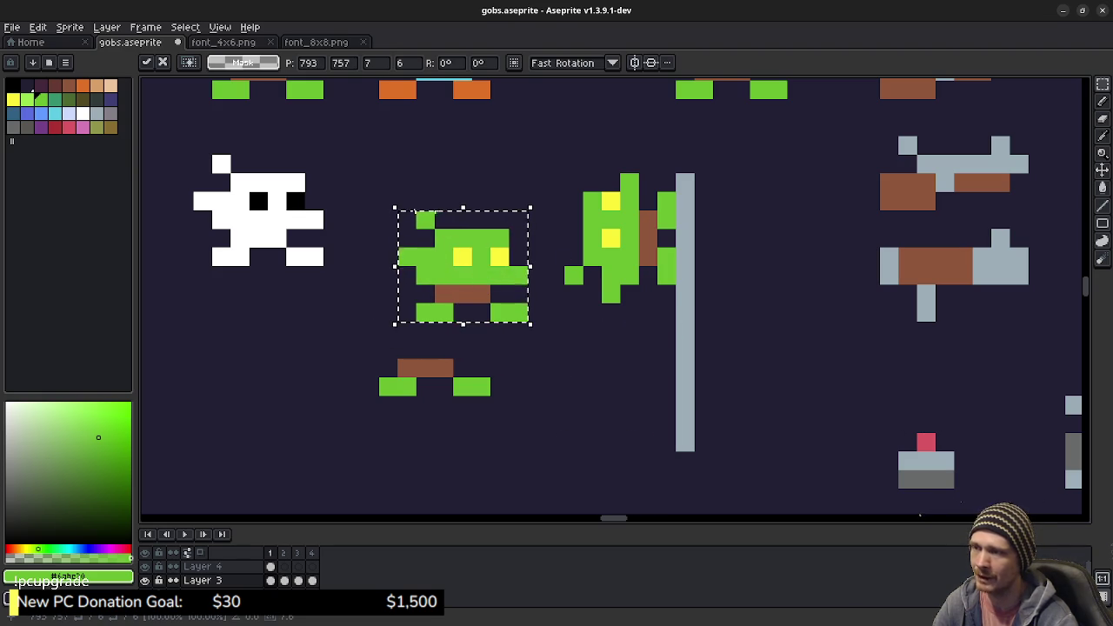
key(ctrl+d)
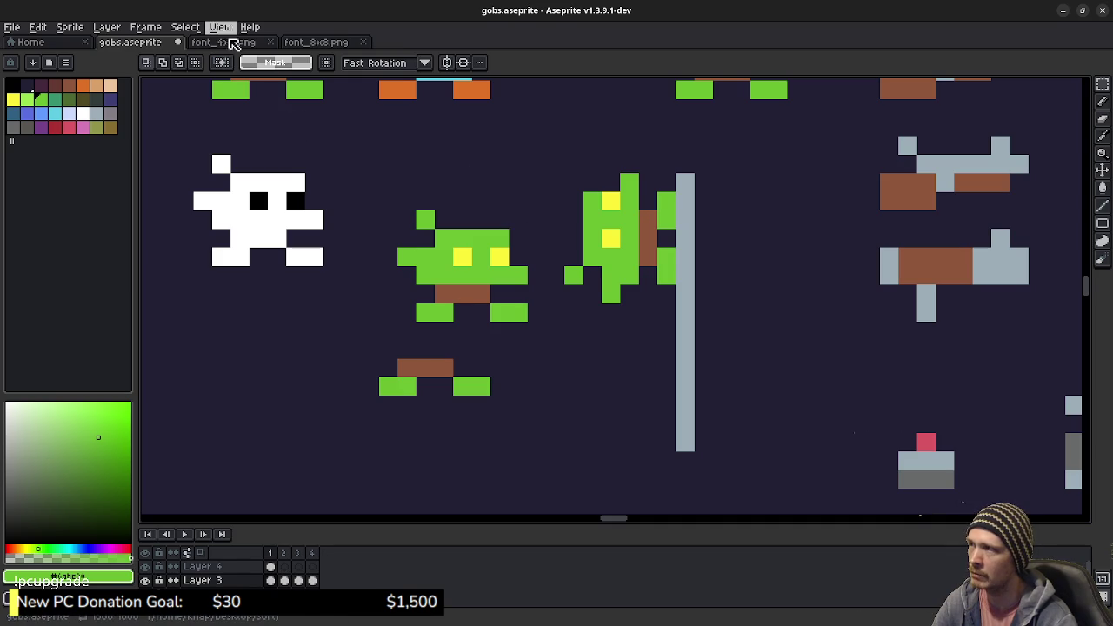
Step: Open goblin_spritesheet.png from Recent files as a reference tab, then return to gobs.aseprite
click(35, 42)
click(12, 27)
click(318, 130)
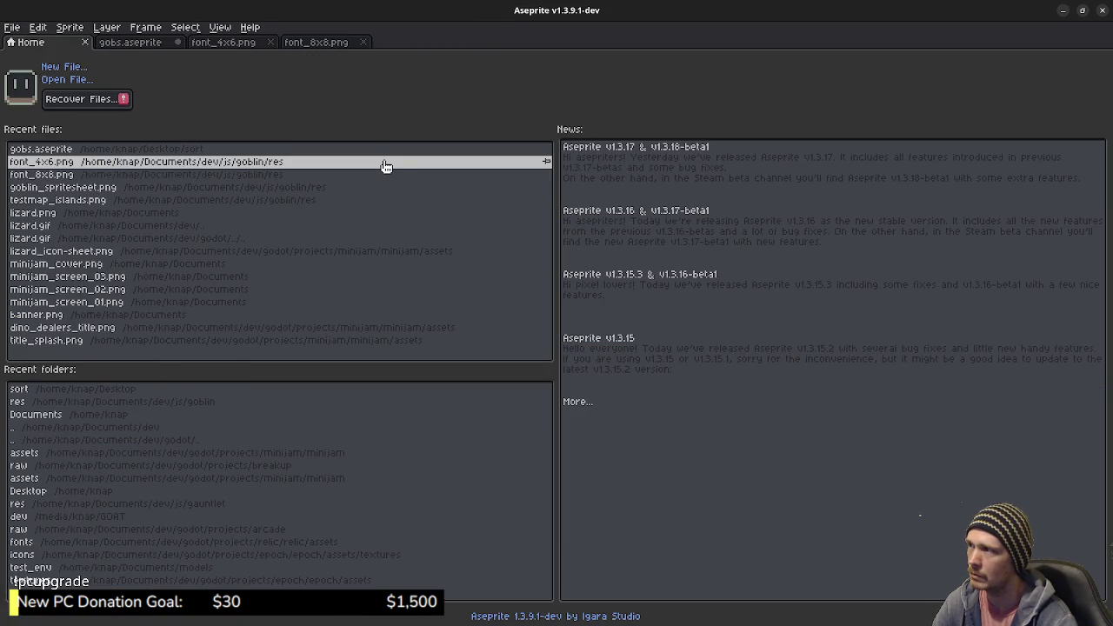
click(68, 187)
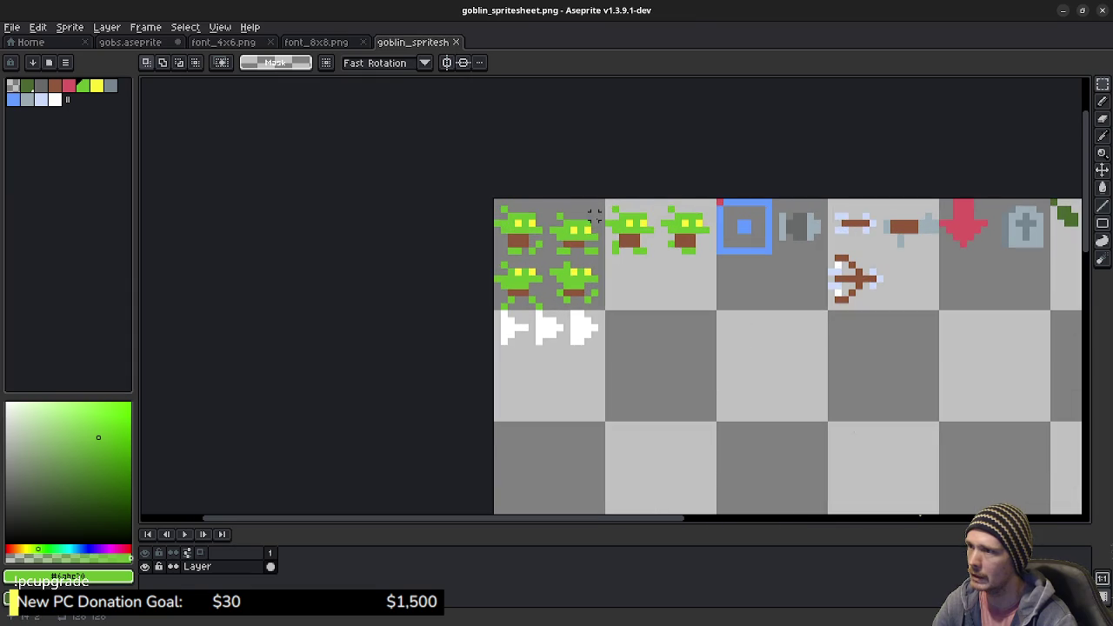
click(166, 43)
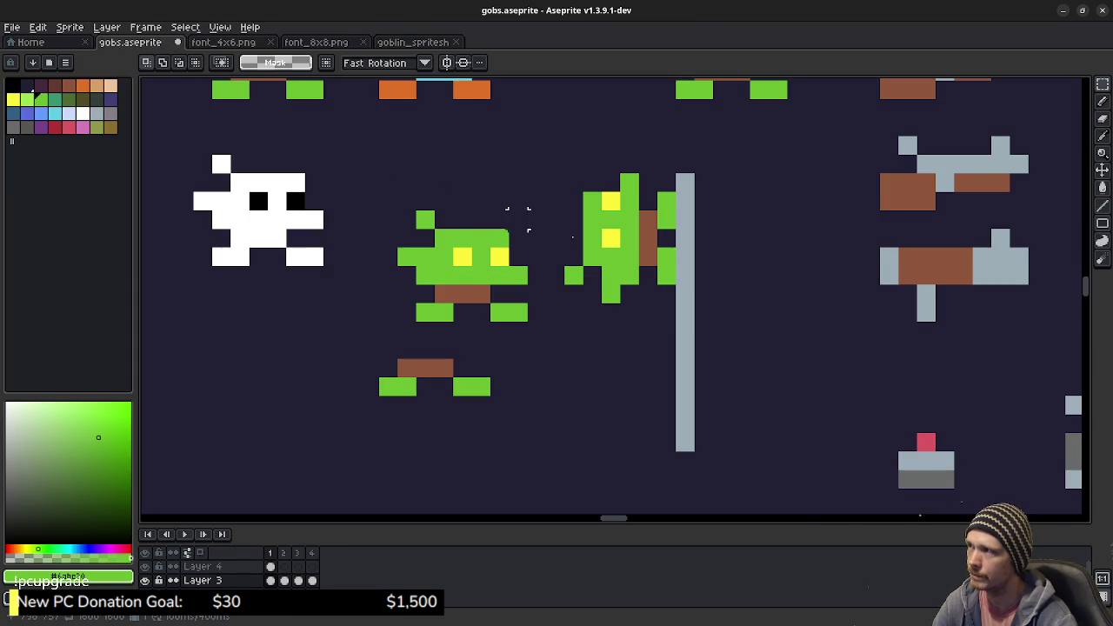
Step: Cut and paste the front-facing goblin and move it onto the grey pole
scroll(514, 224, right, 3)
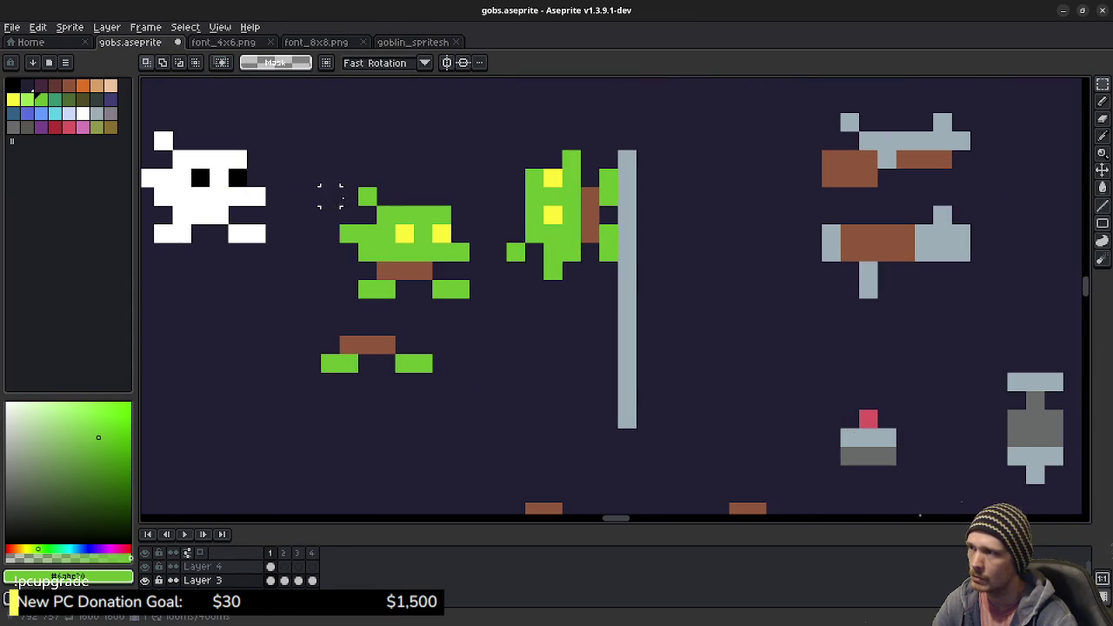
drag(338, 186, 472, 299)
key(ctrl+x)
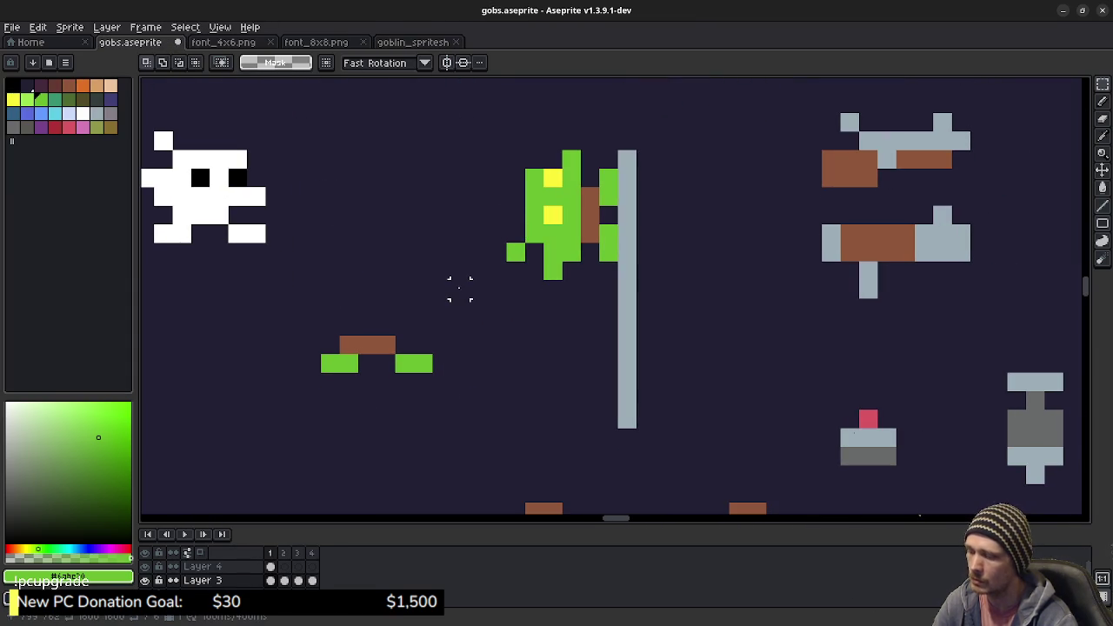
key(ctrl+v)
mouse_move(409, 268)
mouse_down()
mouse_move(594, 383)
mouse_move(577, 379)
mouse_up()
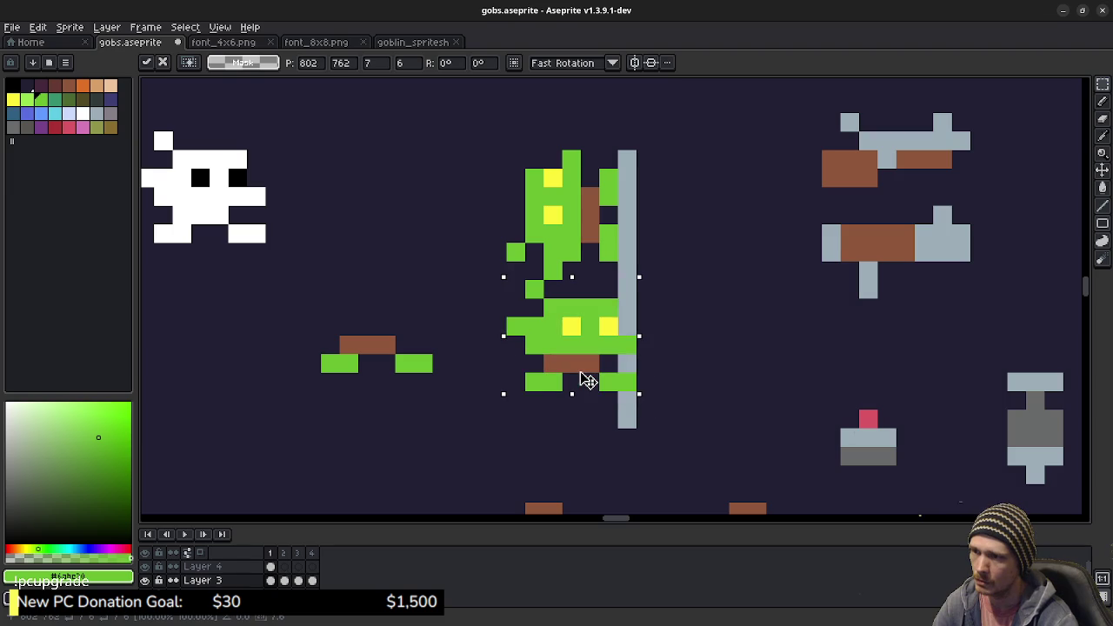
key(Left)
key(Up)
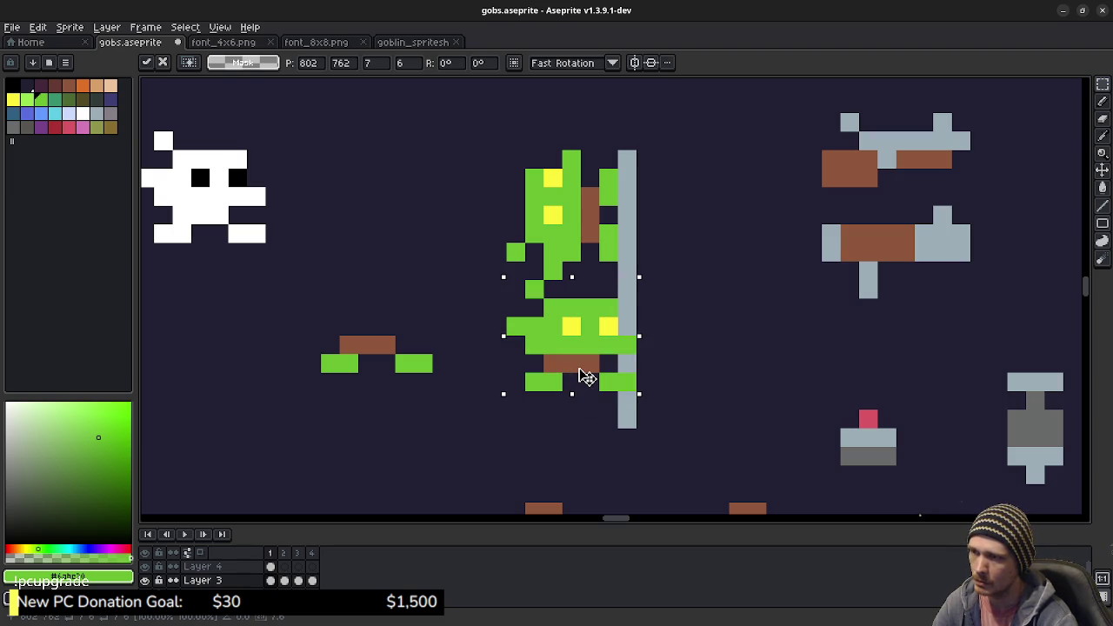
Step: Set the goblin down below and left of the pole, then delete the loose leg piece
drag(584, 376, 519, 422)
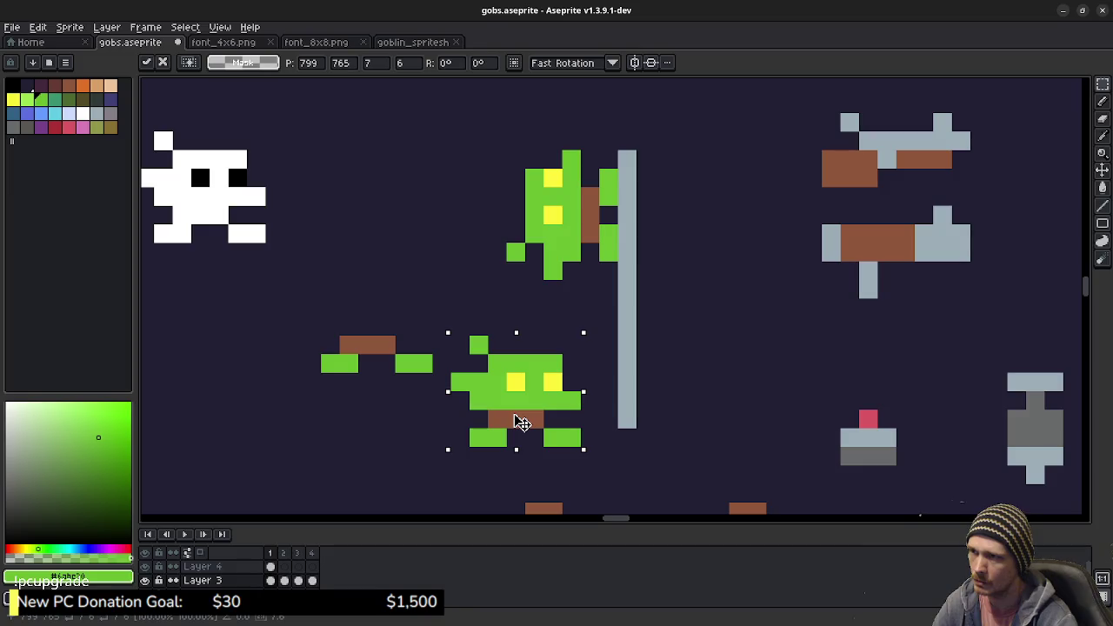
key(Right)
key(Right)
key(Right)
key(Up)
key(Up)
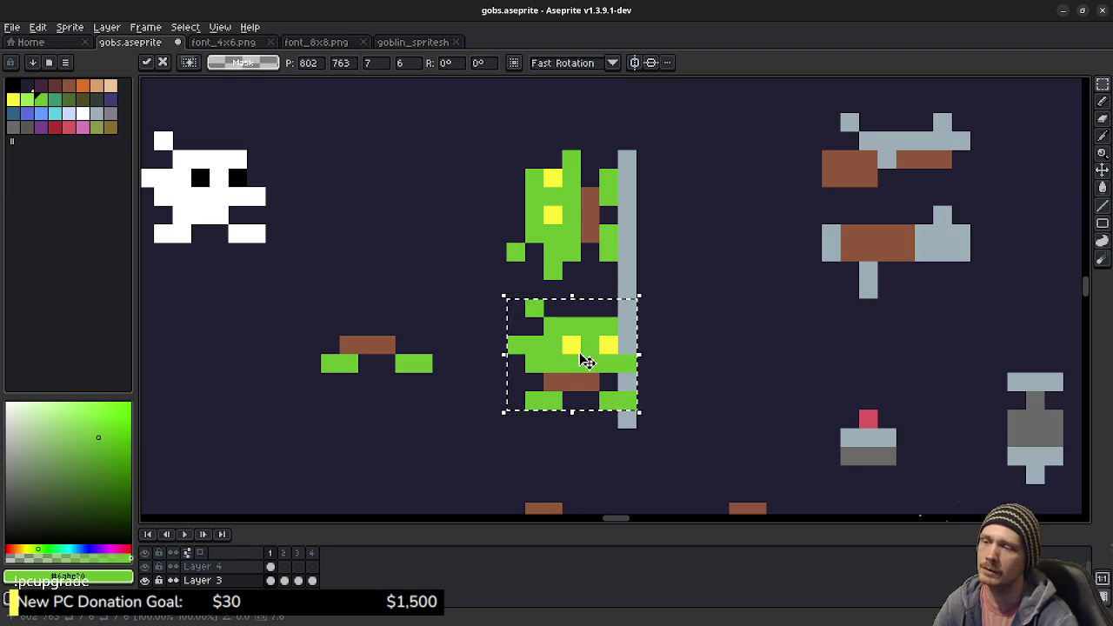
drag(583, 357, 538, 371)
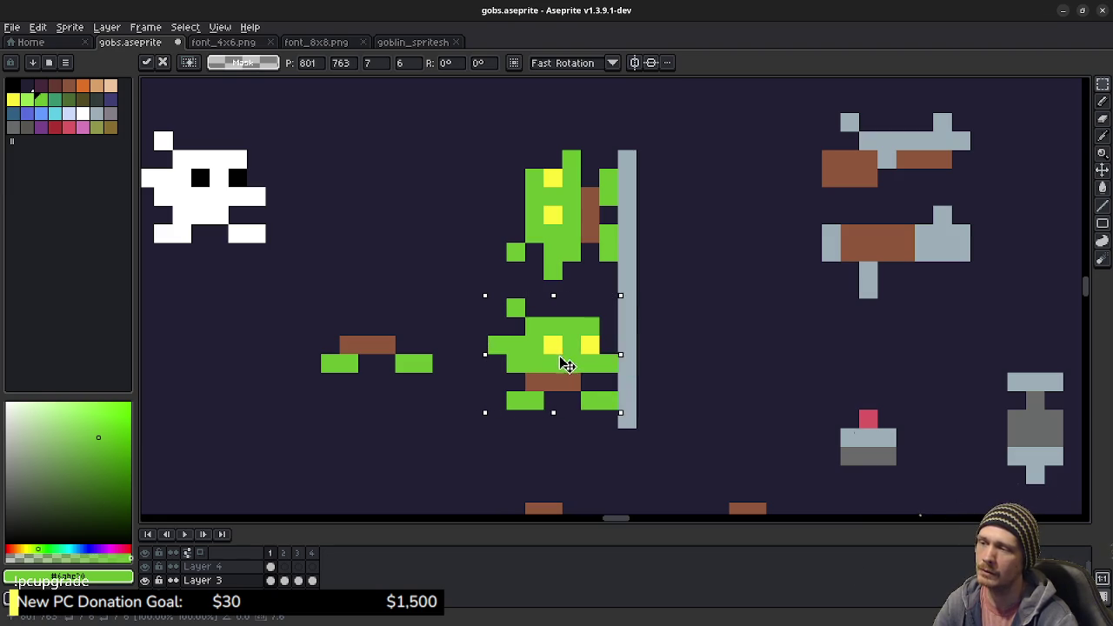
key(Down)
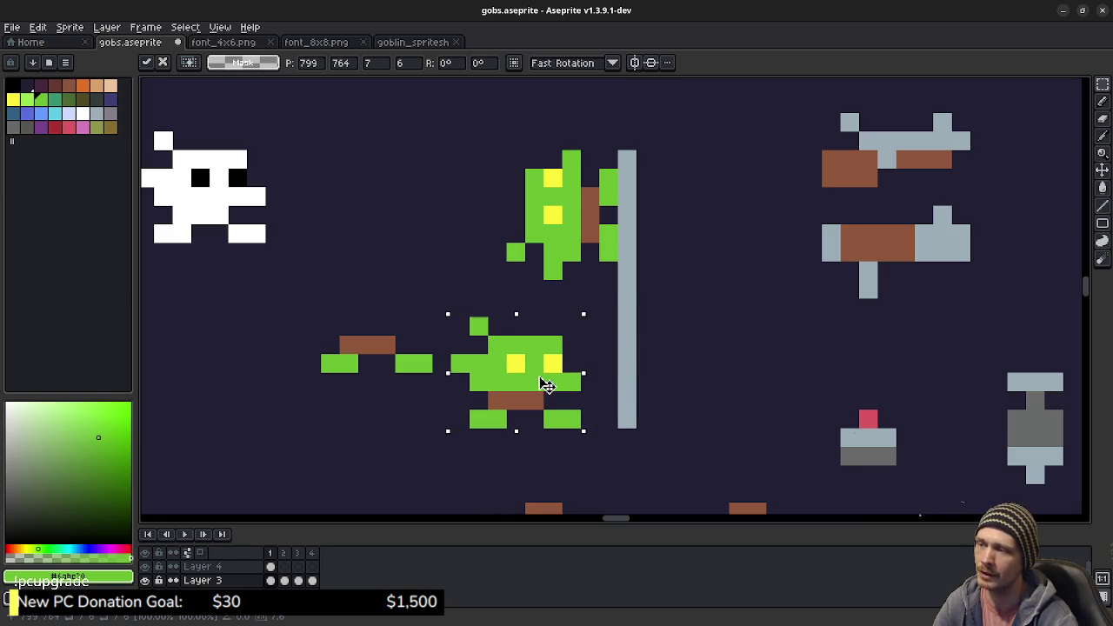
click(385, 268)
drag(293, 307, 443, 390)
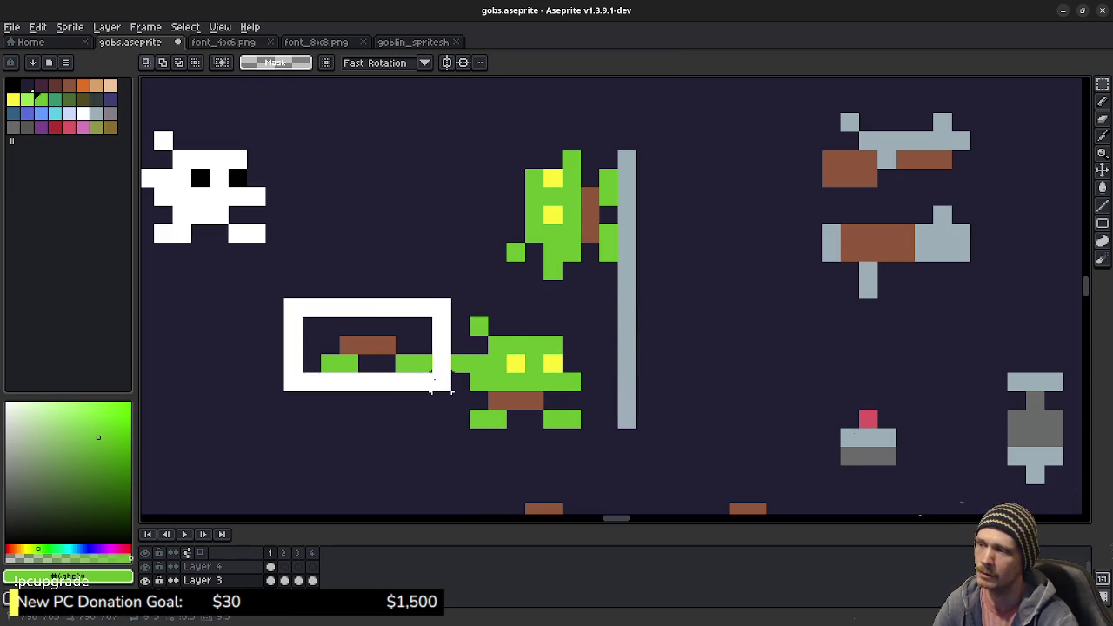
key(Delete)
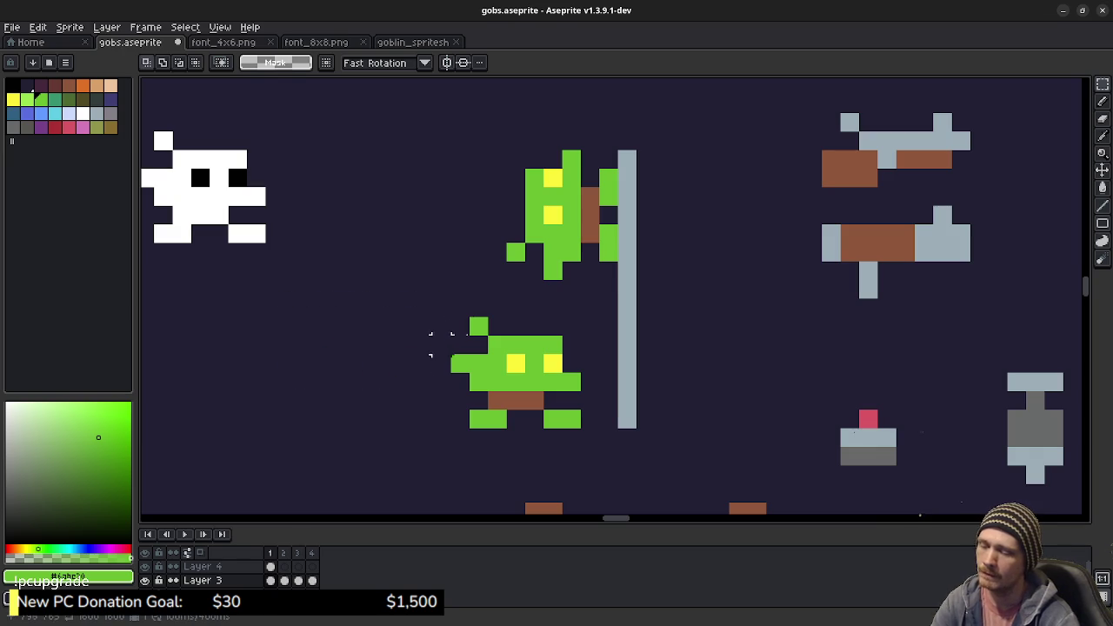
Step: Shift the goblin left, rotate its head and body 90°, and place them above its legs
mouse_move(449, 316)
mouse_down()
mouse_move(524, 391)
mouse_move(568, 414)
mouse_move(428, 410)
mouse_up()
click(553, 345)
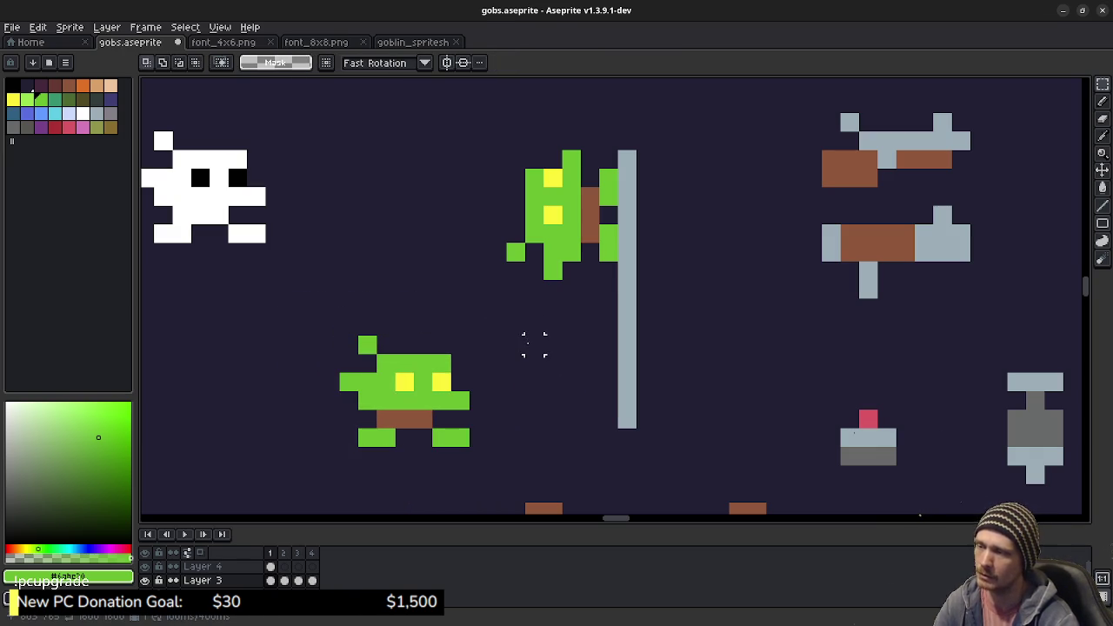
mouse_move(348, 345)
mouse_down()
mouse_move(473, 411)
mouse_move(514, 396)
mouse_move(459, 291)
mouse_up()
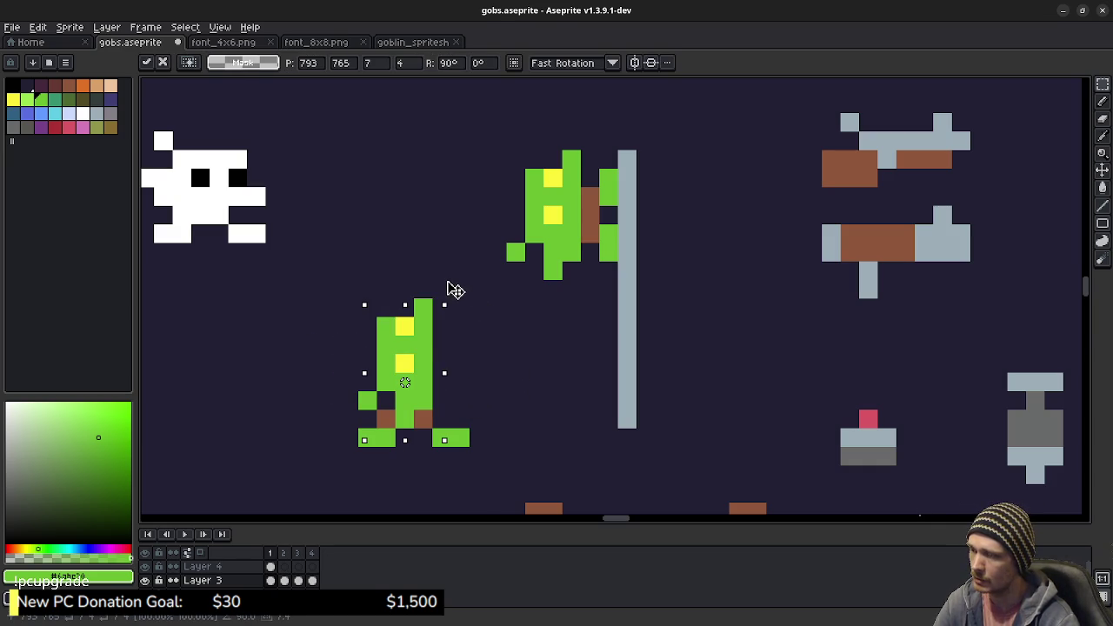
mouse_move(418, 356)
mouse_down()
mouse_move(355, 351)
mouse_move(376, 354)
mouse_move(380, 299)
mouse_up()
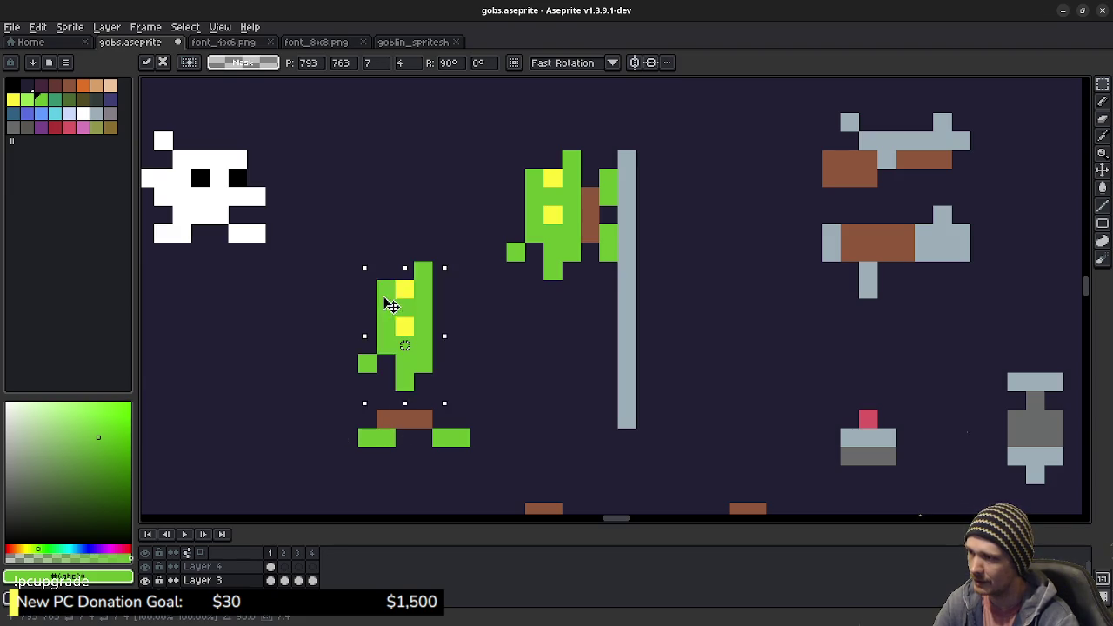
key(Return)
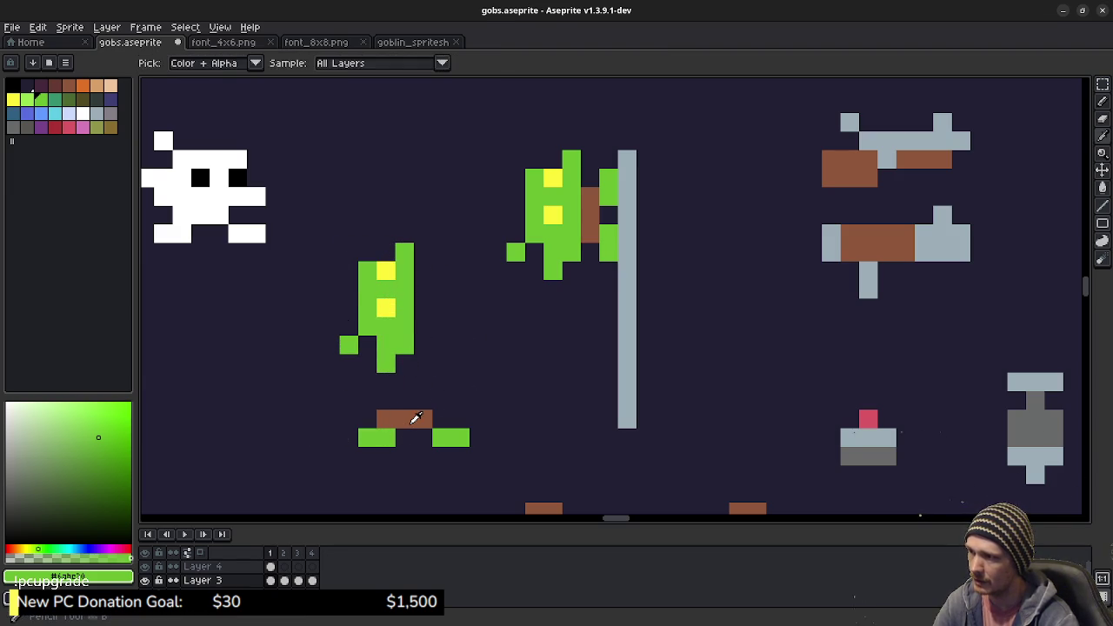
Step: Pick brown from the legs and draw arm pixels on the goblin's right side
alt+click(415, 418)
click(418, 332)
click(423, 307)
drag(439, 296, 439, 311)
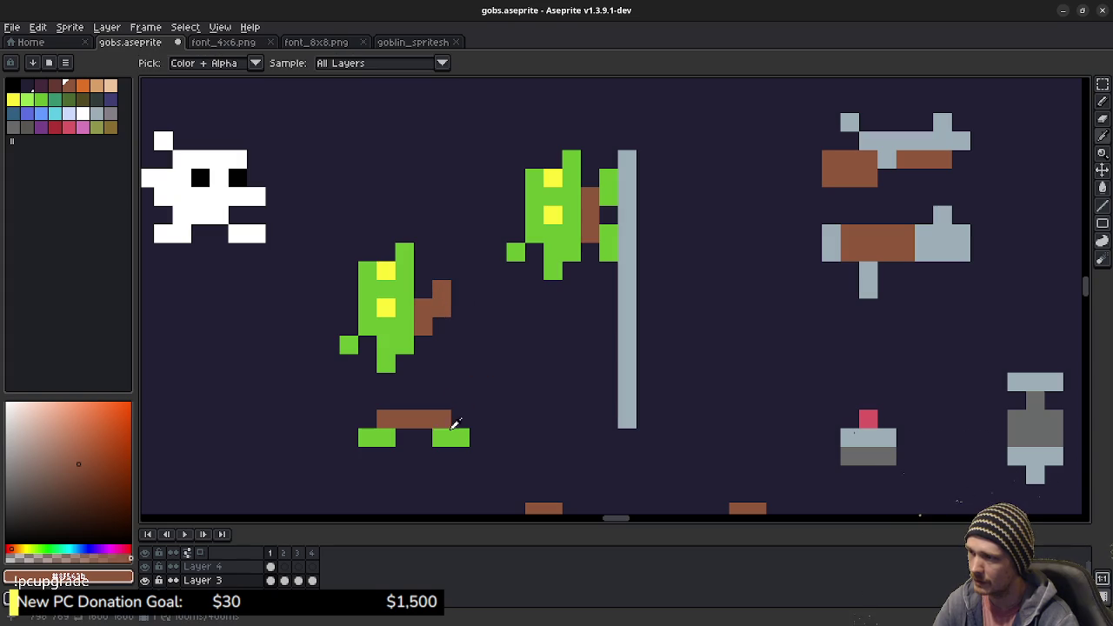
Step: Switch to green and add hand pixels around the brown arm
alt+click(450, 434)
click(434, 330)
click(460, 328)
click(460, 271)
click(460, 289)
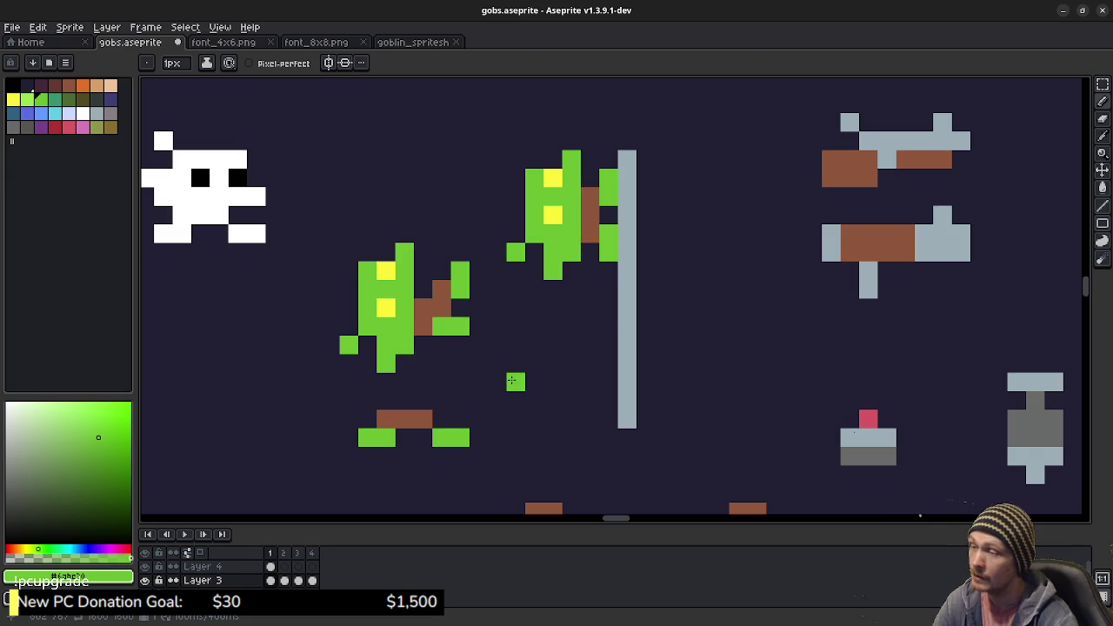
click(477, 308)
drag(474, 308, 519, 386)
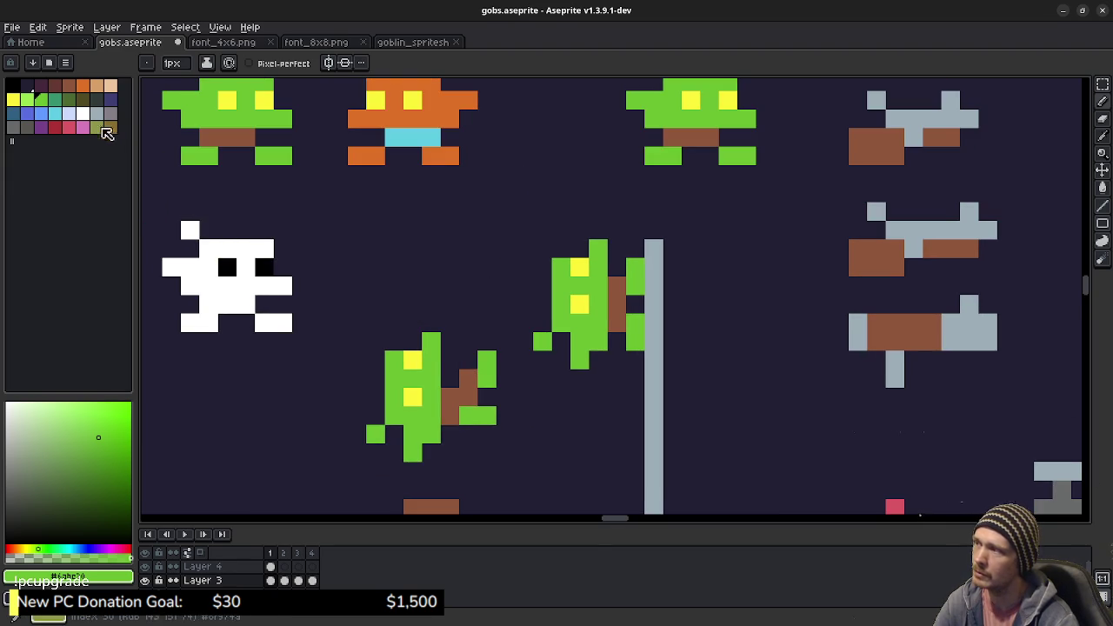
Step: Try a peach pixel on the arm, then erase it and recentre the goblins
click(96, 85)
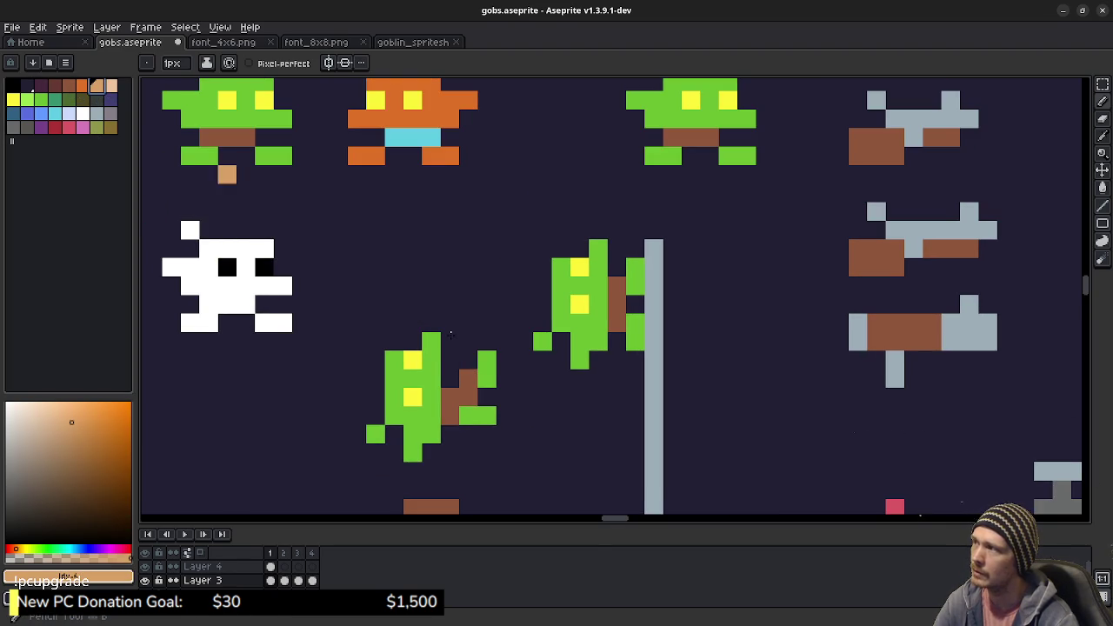
mouse_move(453, 361)
mouse_down()
mouse_move(468, 204)
mouse_move(485, 201)
mouse_up()
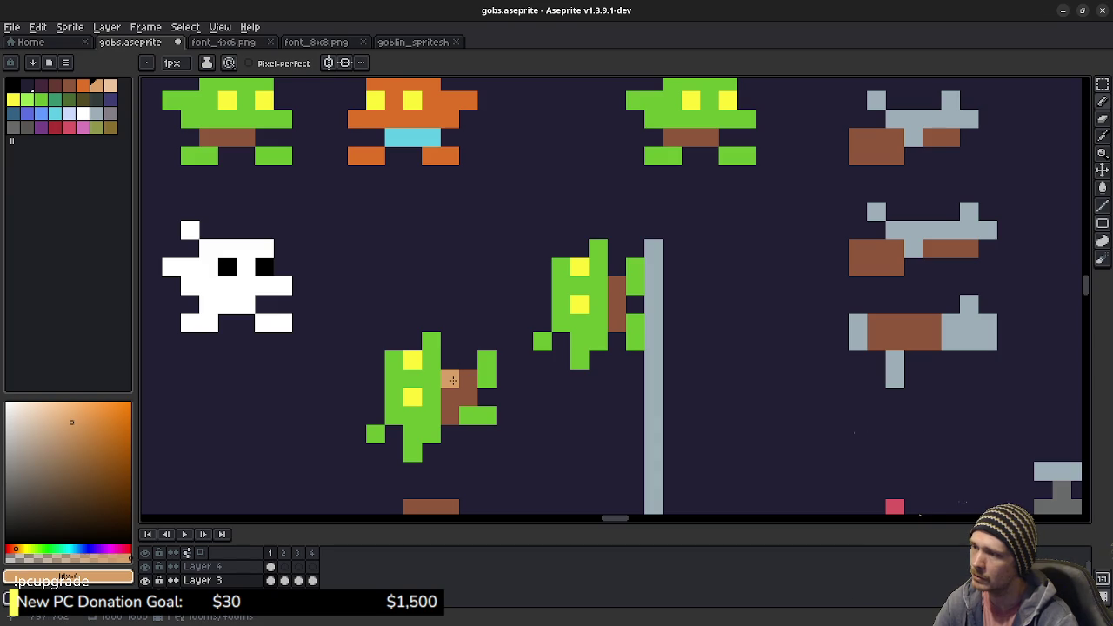
key(e)
click(449, 378)
drag(500, 426, 517, 360)
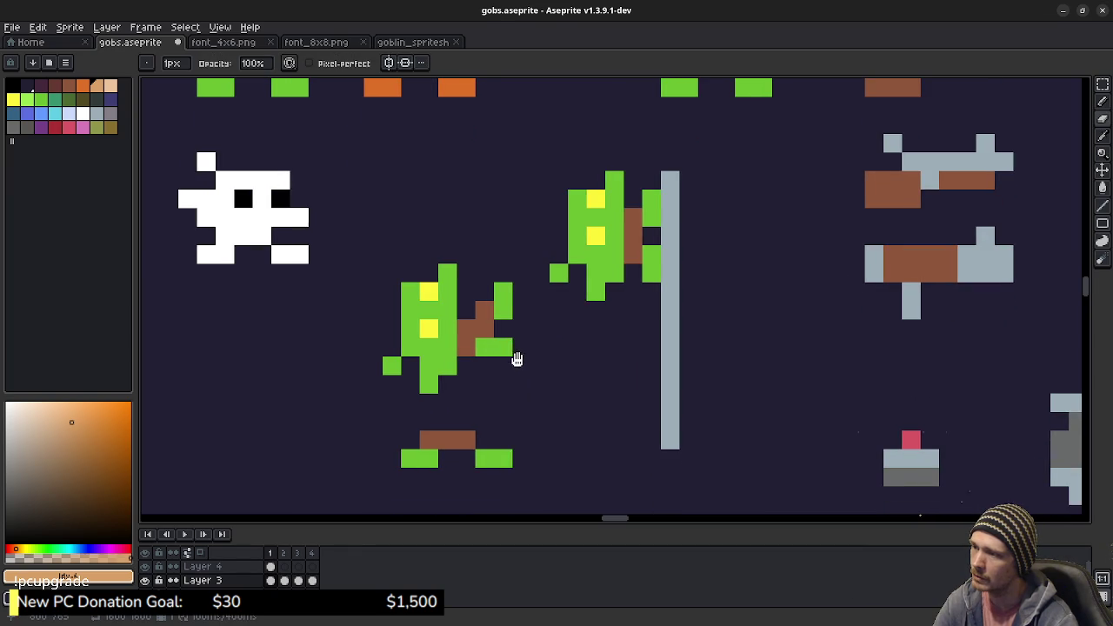
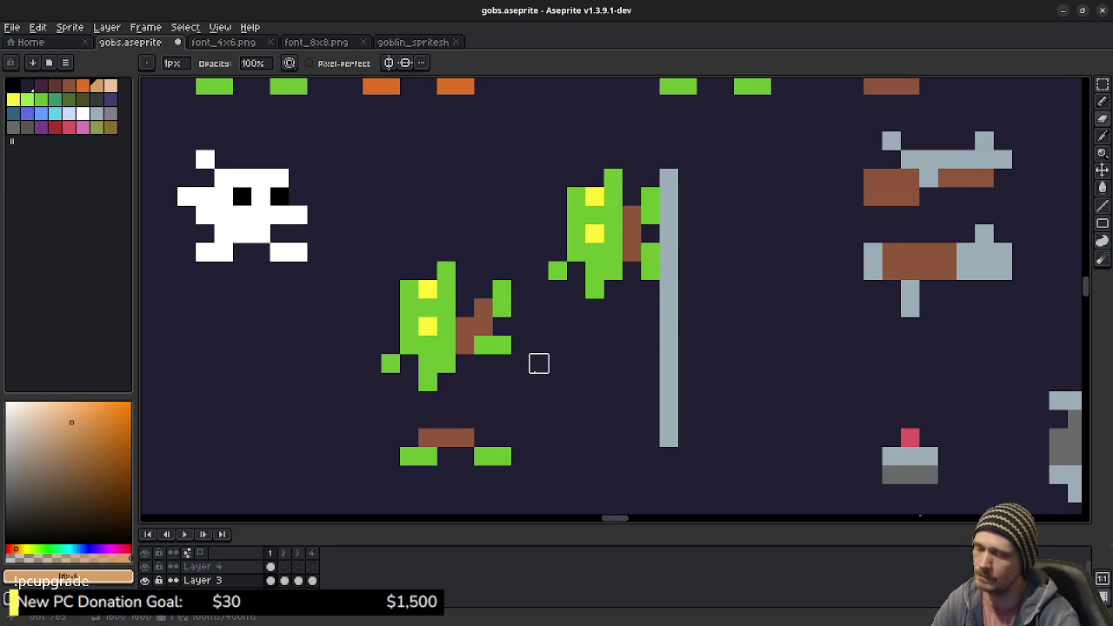
Step: Delete the loose pair of legs beneath the tilted goblin with a rectangular selection
drag(539, 363, 566, 357)
key(m)
drag(411, 405, 551, 477)
key(Delete)
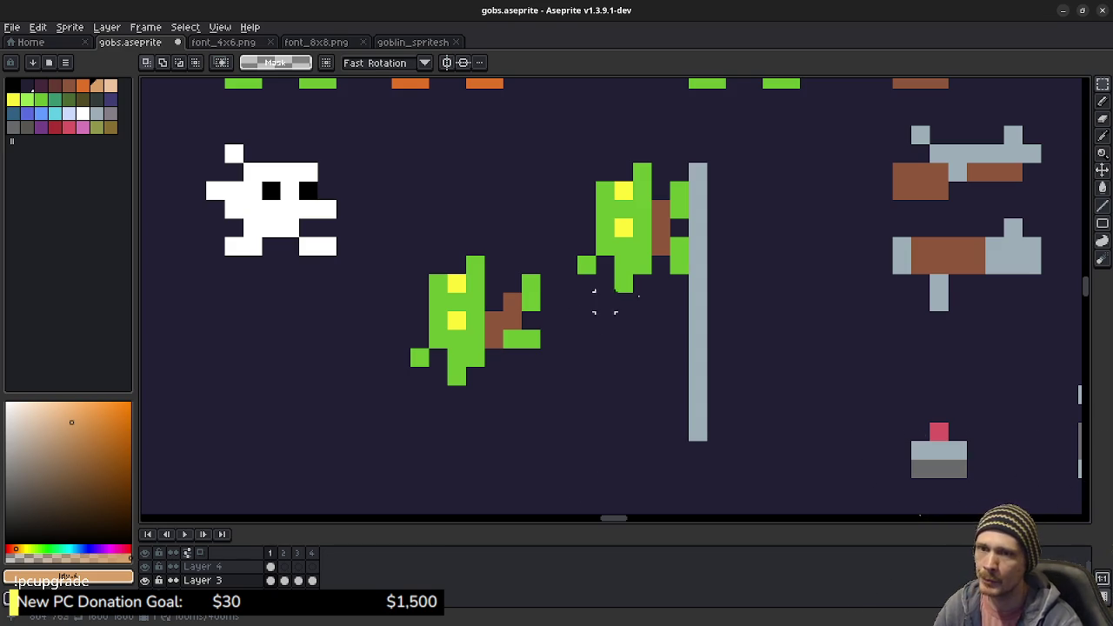
Step: Marquee-select the middle standing goblin
scroll(609, 300, down, 1)
scroll(641, 303, down, 1)
drag(650, 300, 670, 316)
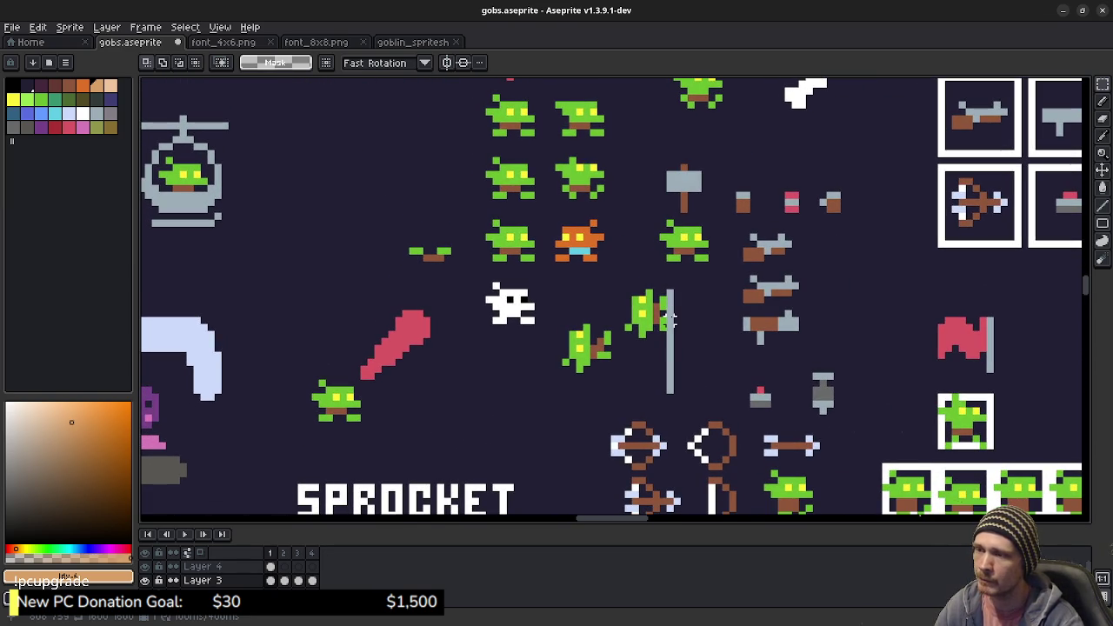
scroll(607, 369, up, 2)
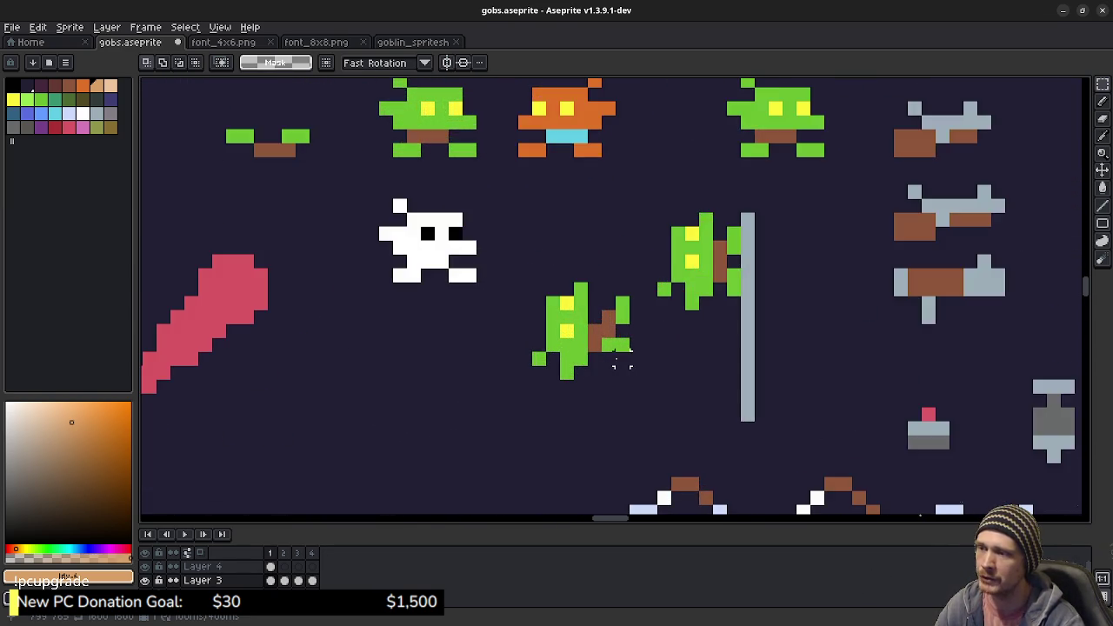
scroll(626, 356, up, 2)
mouse_move(642, 345)
mouse_down()
mouse_move(634, 362)
mouse_move(640, 355)
mouse_up()
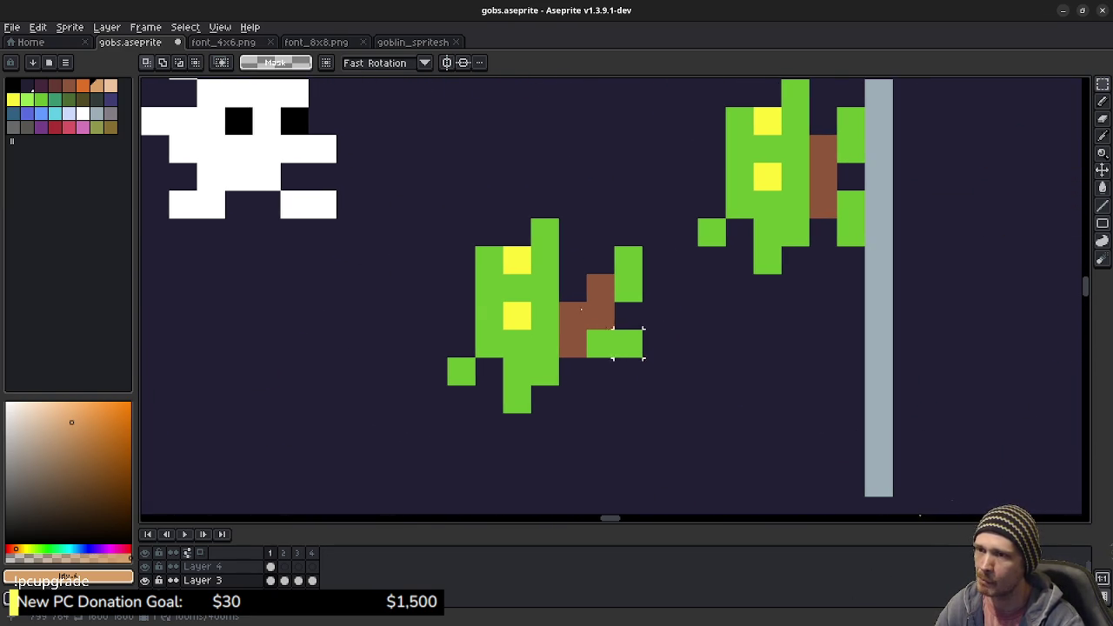
drag(710, 342, 704, 328)
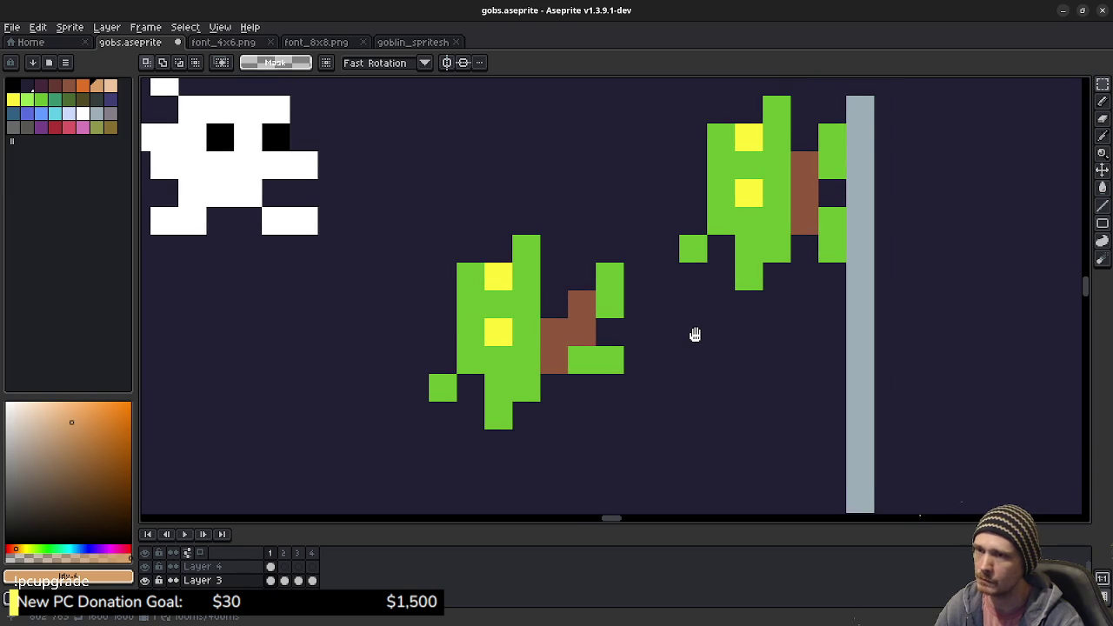
scroll(696, 313, down, 2)
scroll(687, 295, down, 1)
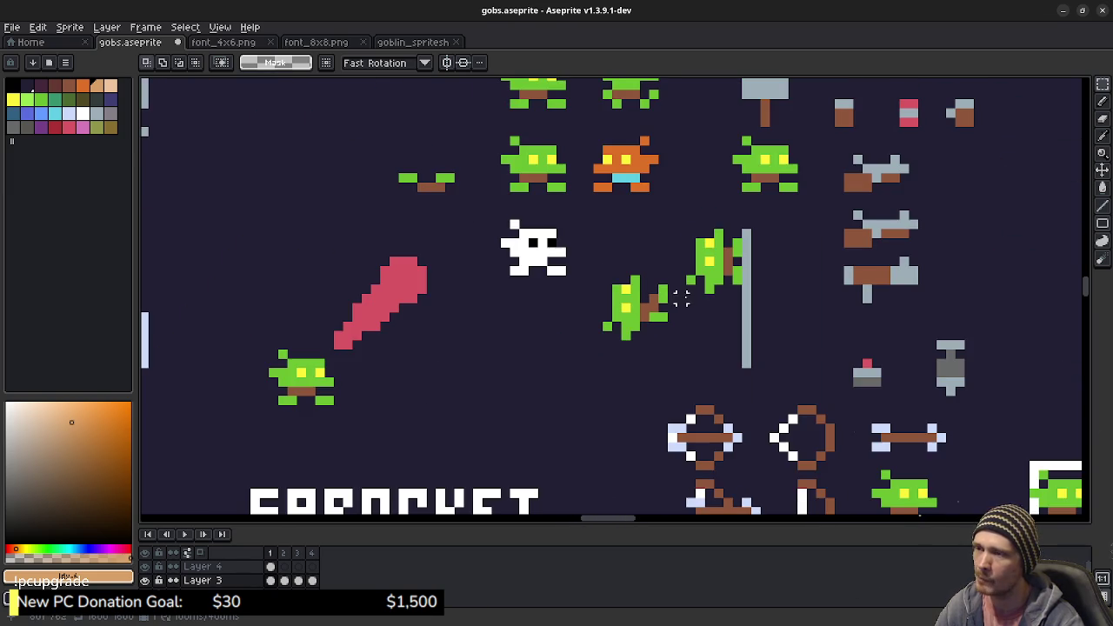
drag(682, 270, 672, 343)
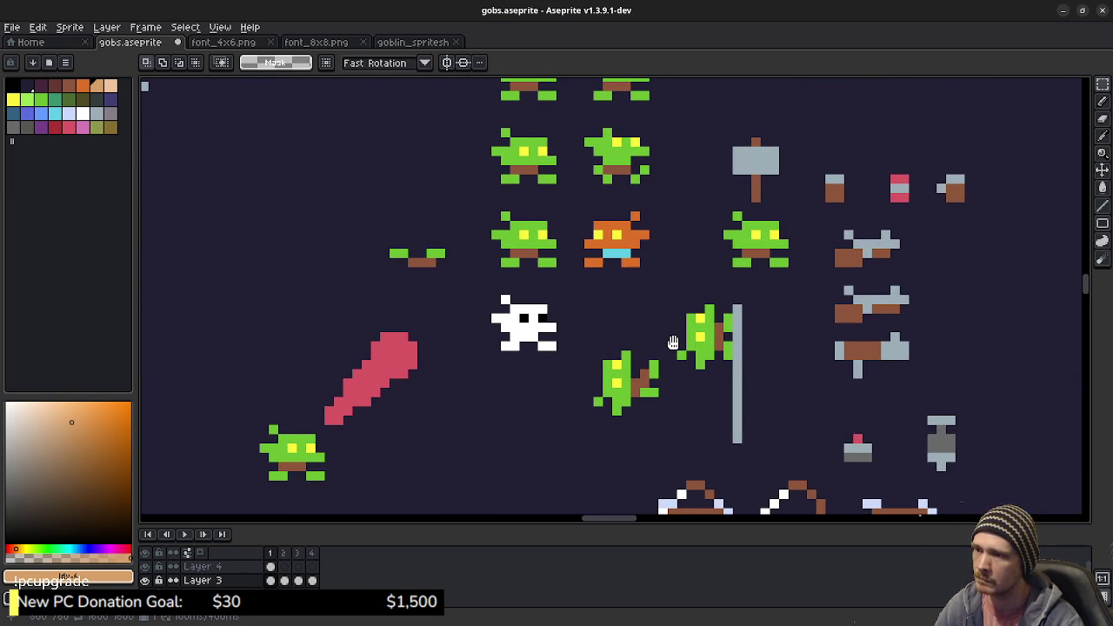
scroll(548, 282, up, 3)
mouse_move(530, 280)
mouse_down()
mouse_move(572, 304)
mouse_move(619, 357)
mouse_up()
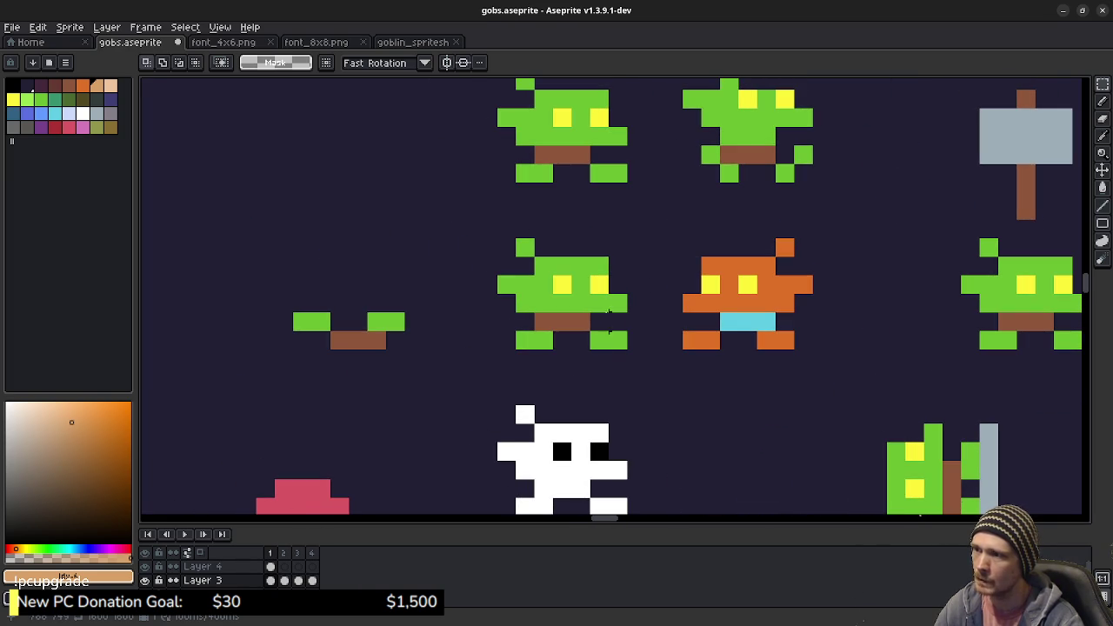
drag(495, 237, 630, 314)
drag(496, 239, 627, 350)
scroll(633, 246, down, 3)
scroll(592, 343, down, 3)
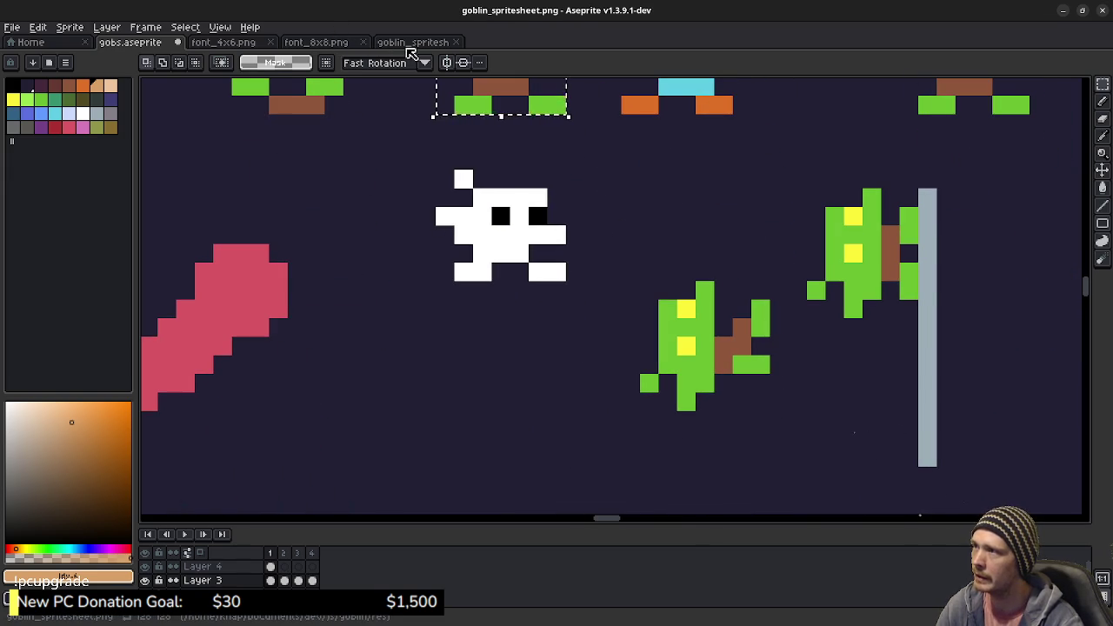
Step: Paste a copy of the standing goblin into gobs.aseprite and place it below the white skull
click(410, 42)
scroll(601, 310, up, 1)
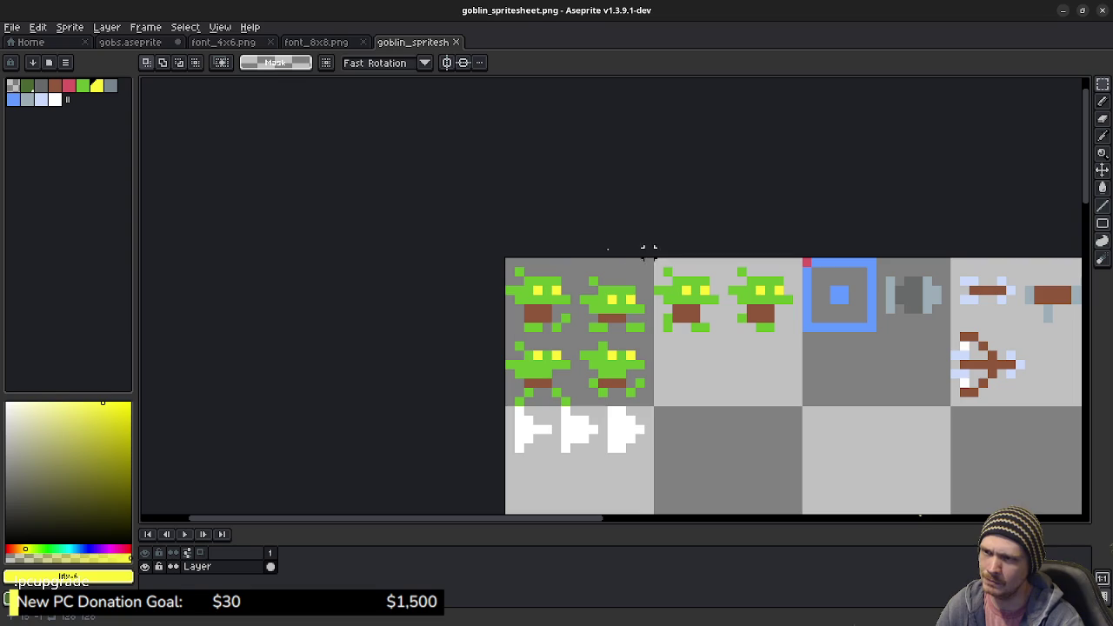
click(134, 42)
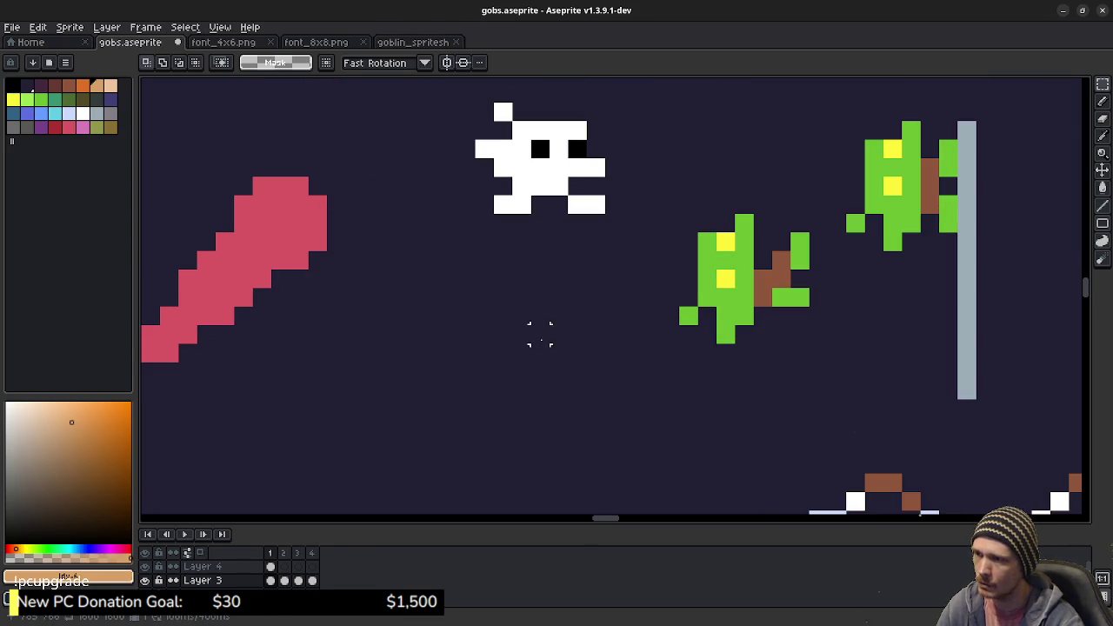
key(ctrl+v)
drag(559, 330, 536, 405)
click(656, 372)
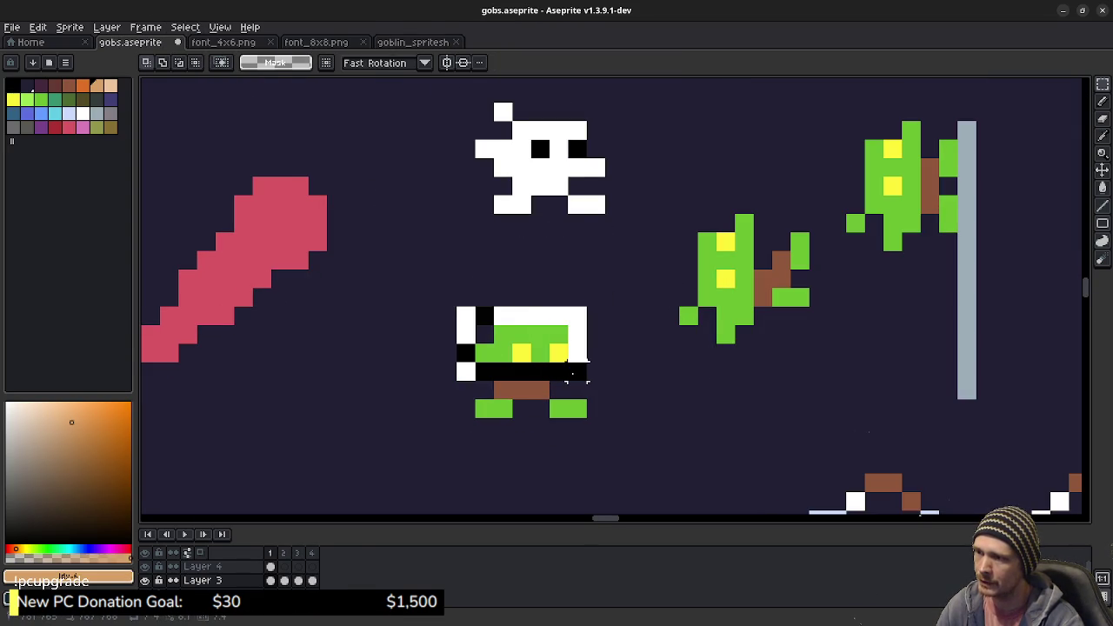
Step: Clear the new goblin's upper body, then paste it back and commit it
drag(454, 306, 588, 383)
key(Delete)
key(ctrl+v)
click(708, 390)
Step: Paint brown pixels above the new goblin's belt with the Pencil
key(b)
alt+click(540, 388)
drag(521, 372, 503, 373)
scroll(719, 405, down, 2)
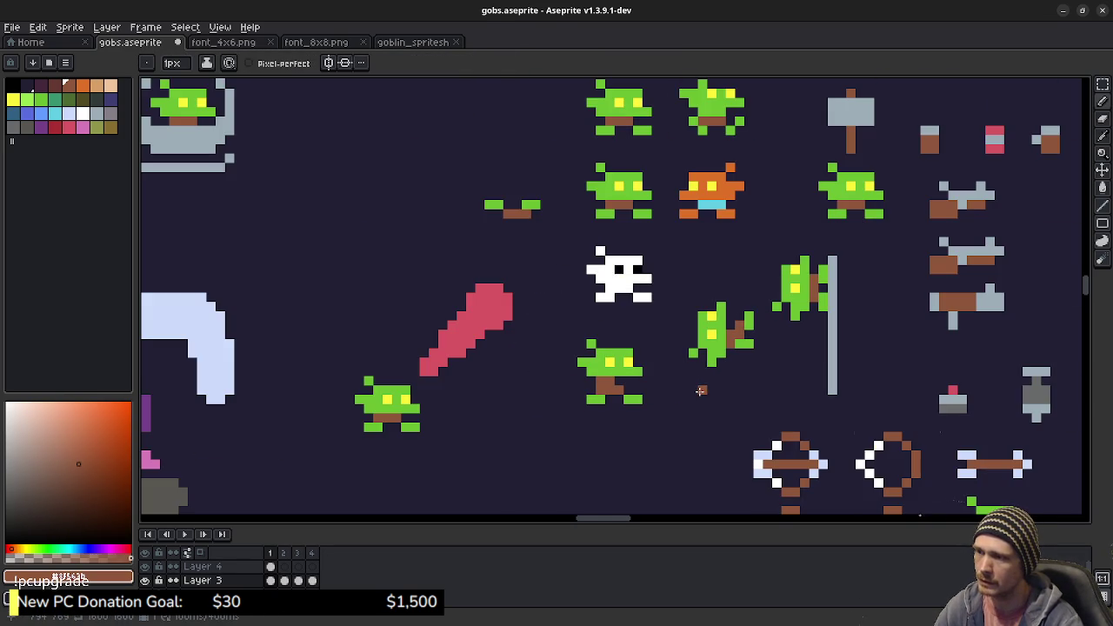
drag(704, 300, 628, 290)
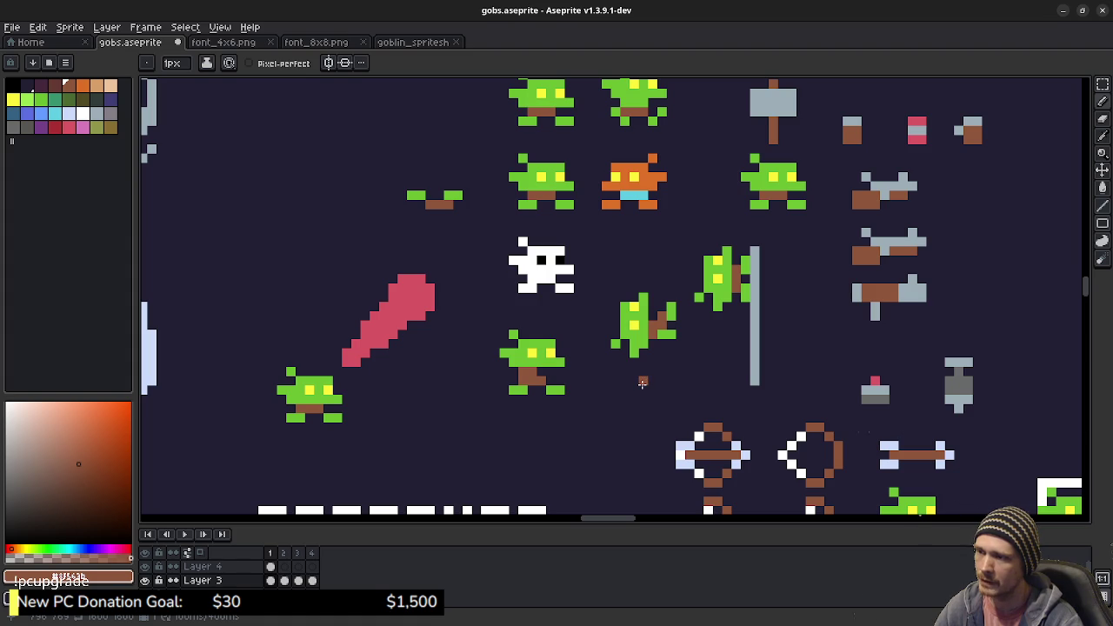
scroll(626, 385, up, 1)
scroll(522, 356, up, 2)
scroll(461, 339, up, 1)
Step: Sample the goblin green and paint green leg pixels, undoing a couple of them
alt+click(461, 321)
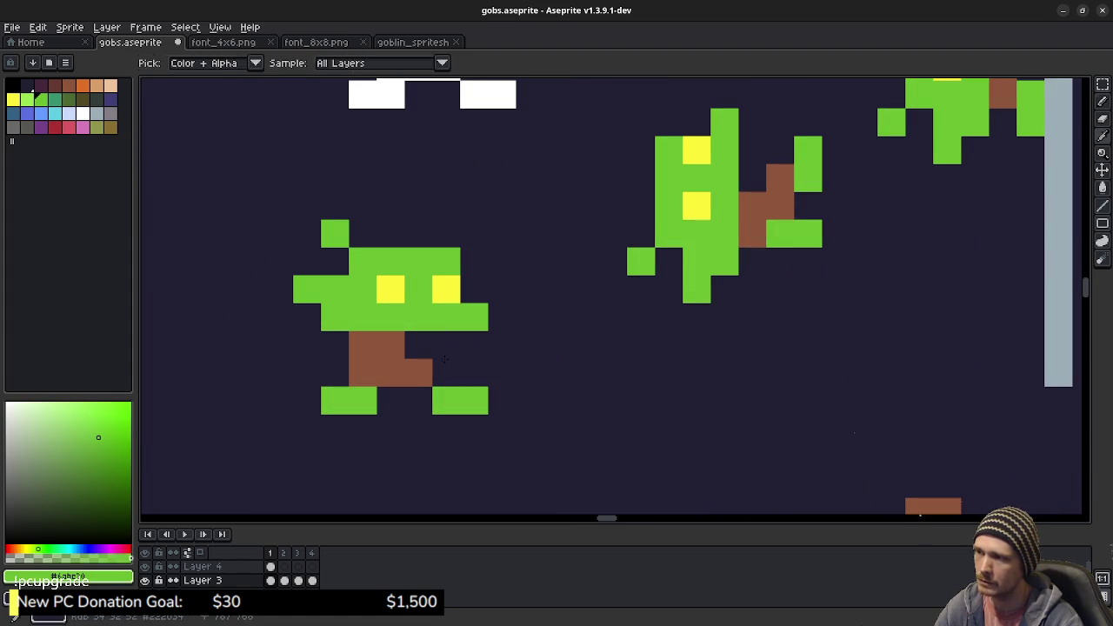
click(409, 373)
click(385, 368)
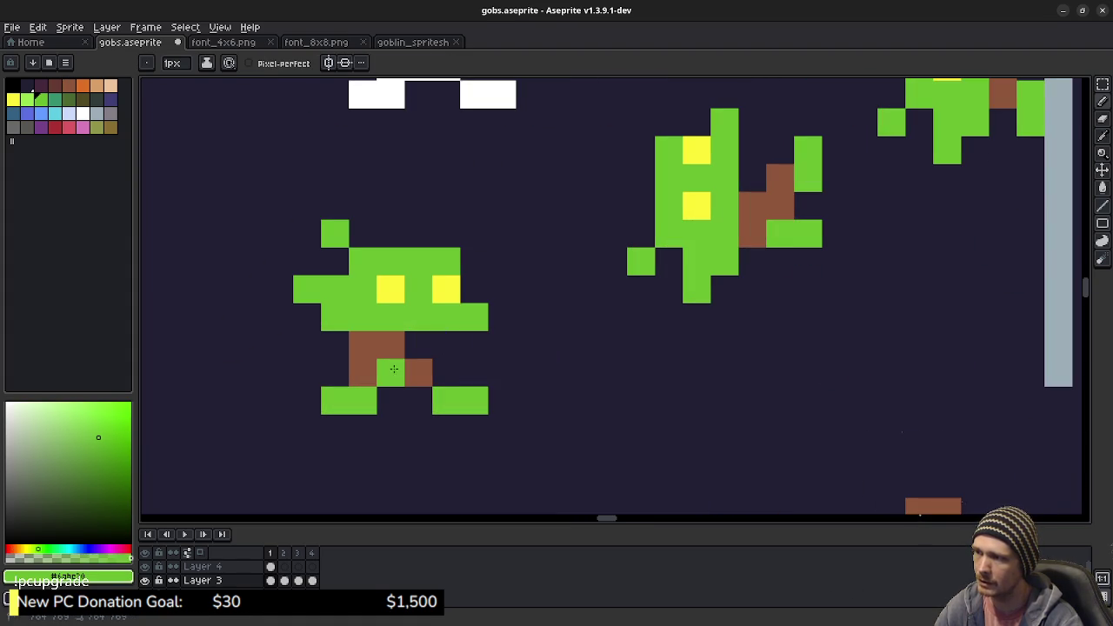
click(409, 368)
click(419, 400)
key(ctrl+z)
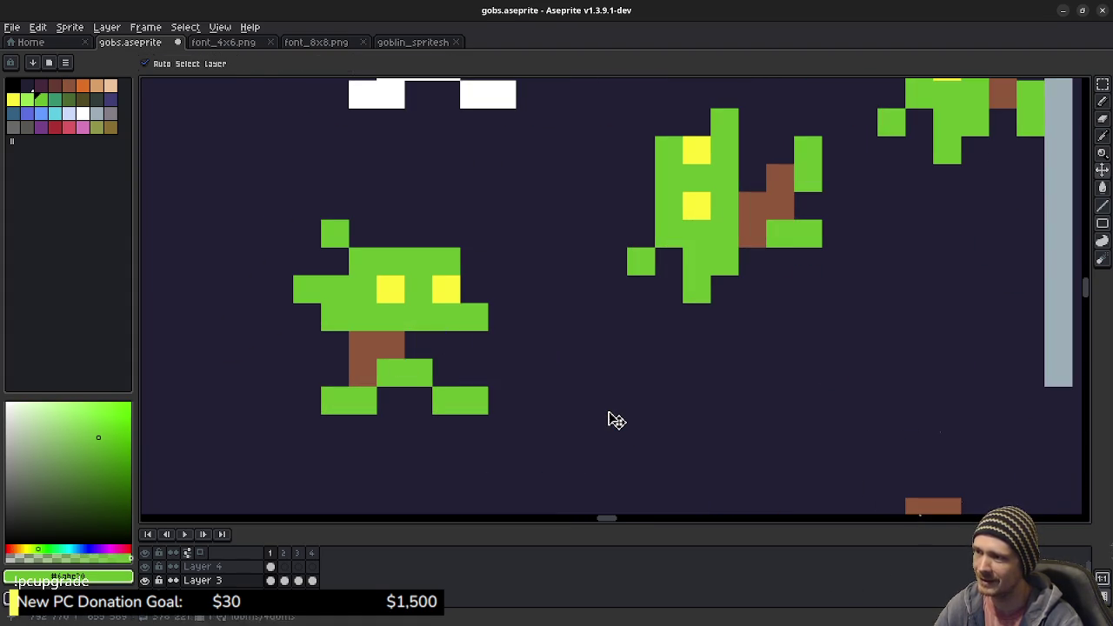
key(ctrl+z)
key(ctrl+z)
click(604, 396)
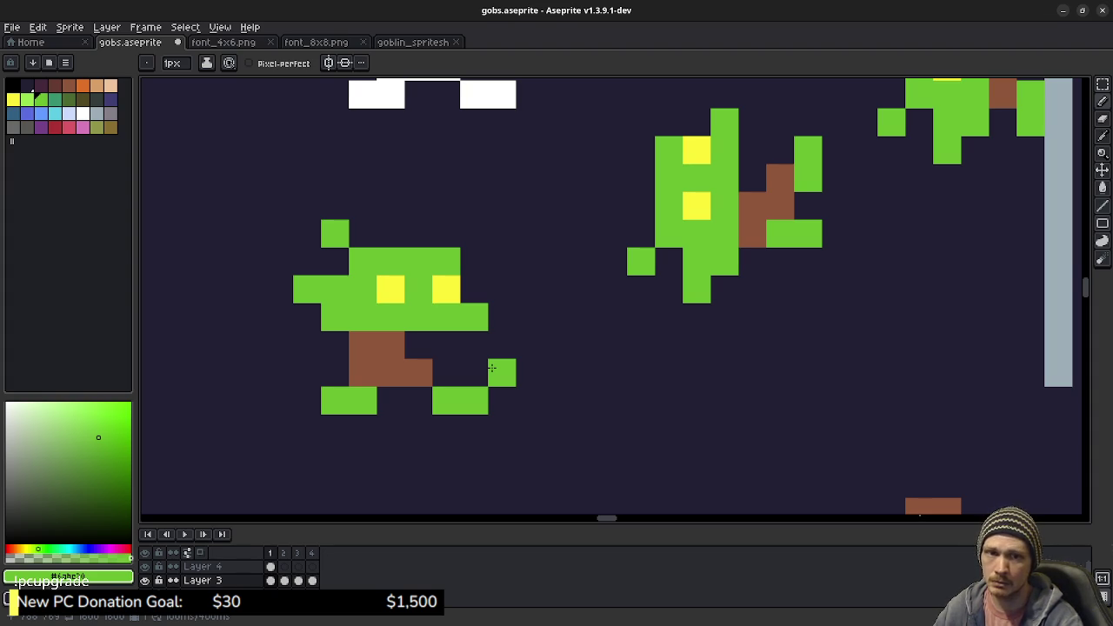
Step: Move the stray green pixel away from the goblin
mouse_move(492, 369)
mouse_down()
mouse_move(580, 428)
mouse_move(614, 427)
mouse_up()
scroll(574, 428, down, 1)
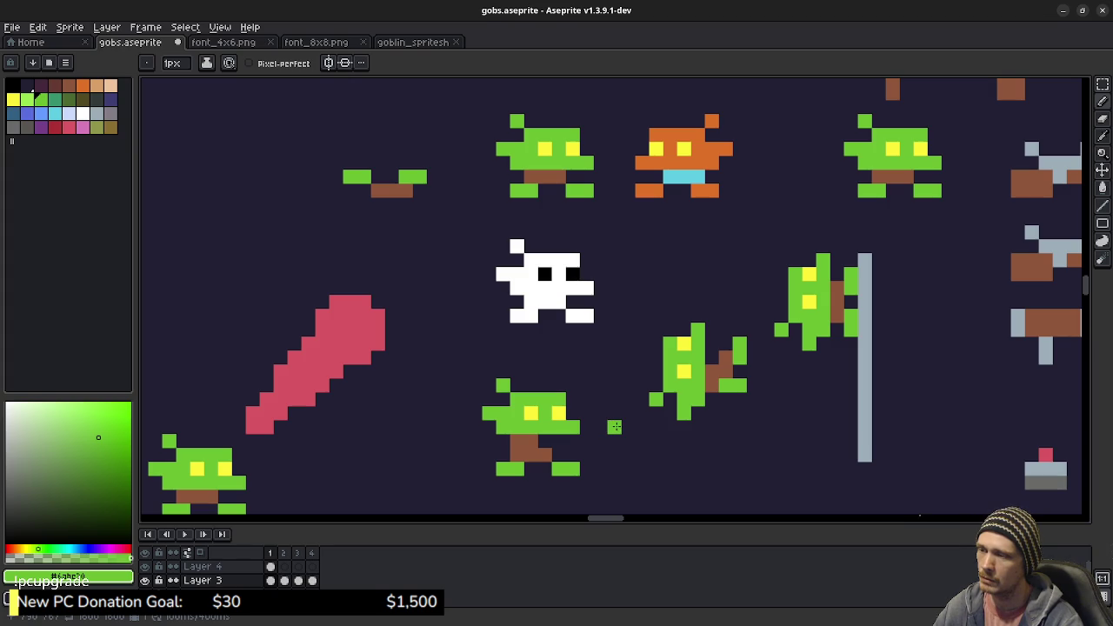
mouse_move(613, 426)
mouse_down()
mouse_move(615, 480)
mouse_move(637, 305)
mouse_up()
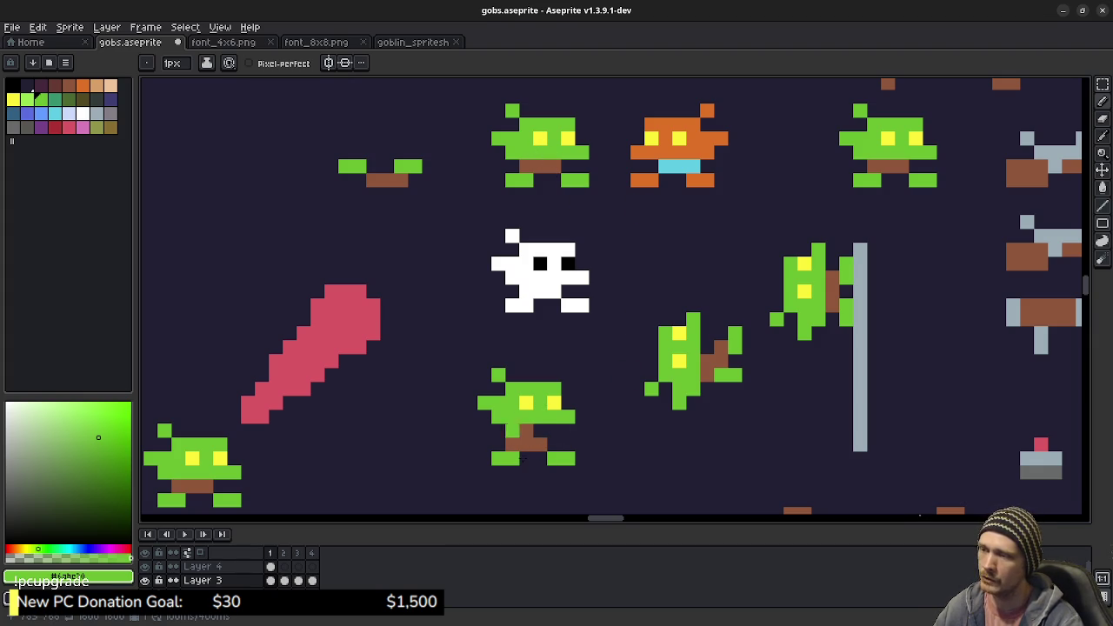
Step: Repaint the left leg green, revert it to brown, then switch to goblin_spritesheet
click(512, 431)
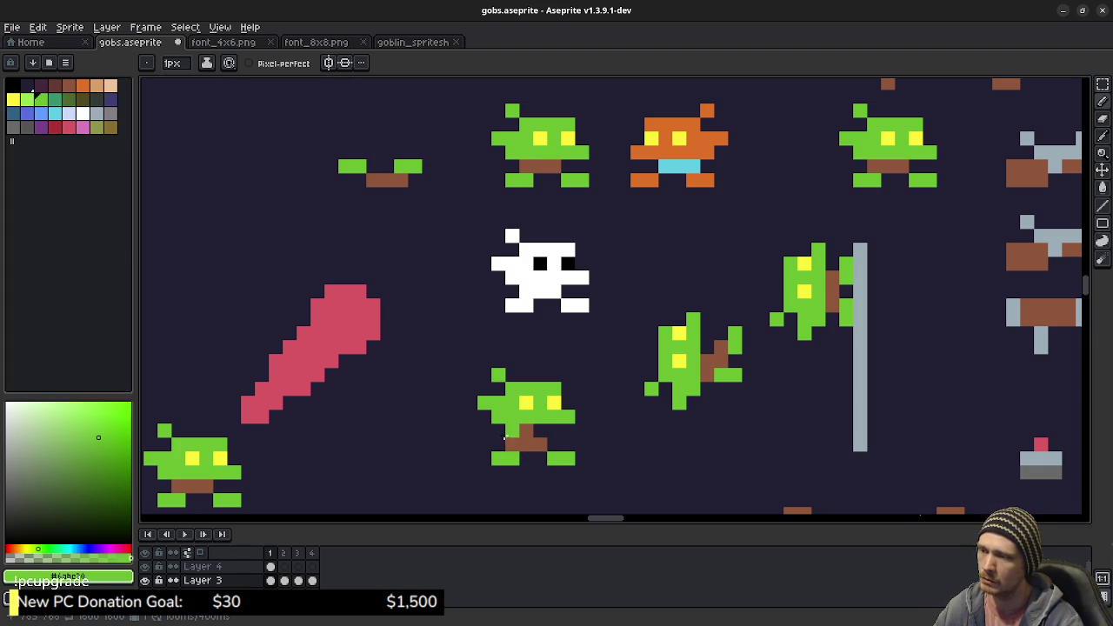
drag(505, 435, 506, 448)
key(ctrl+z)
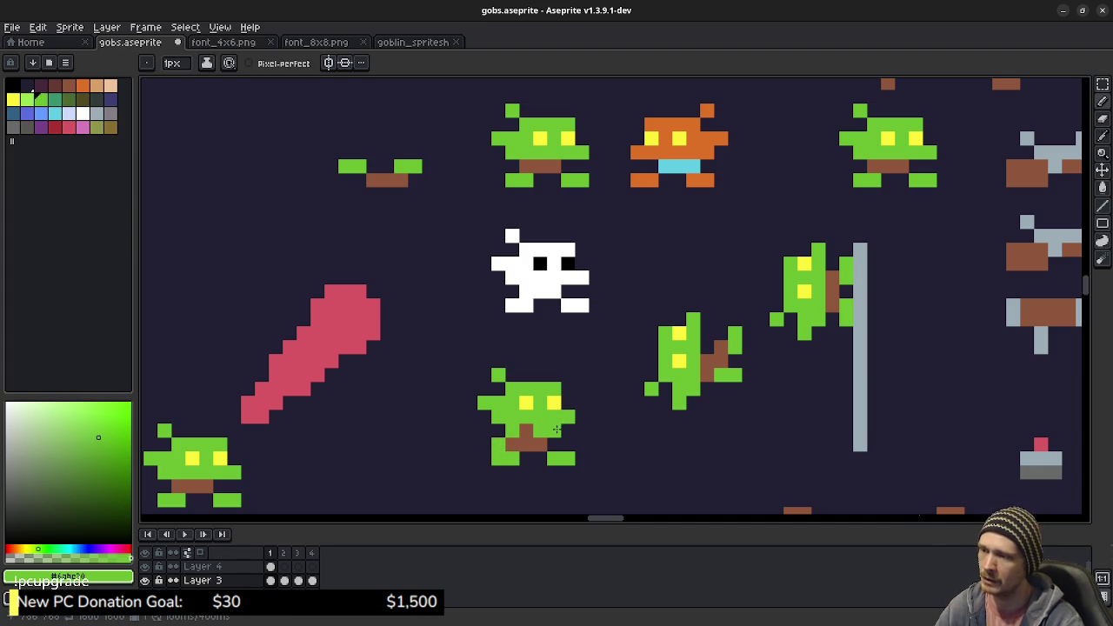
key(ctrl)
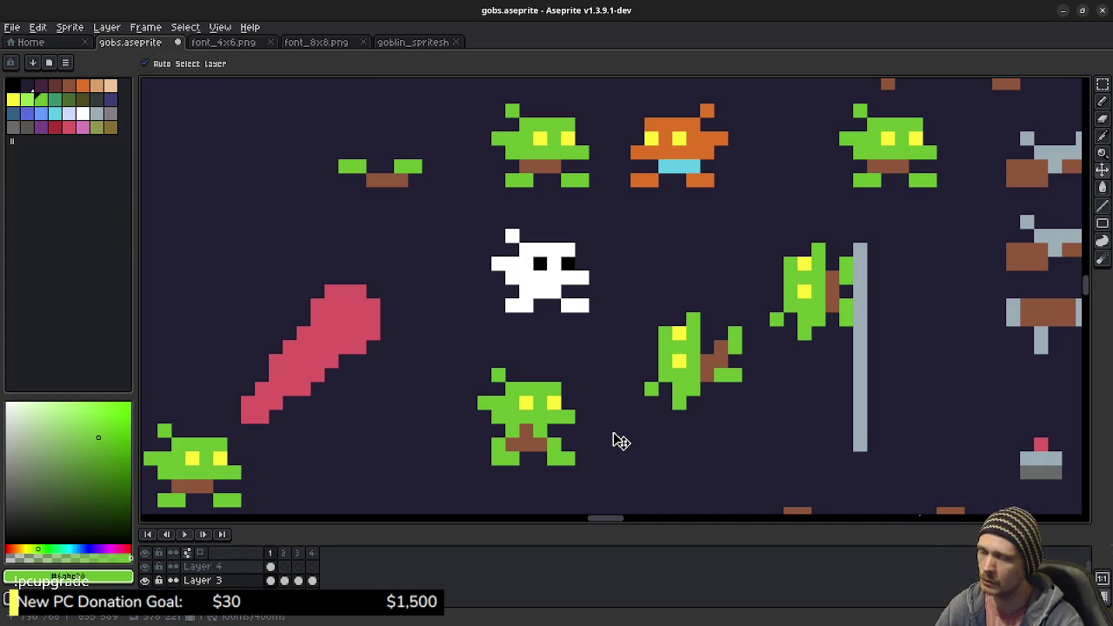
key(ctrl+z)
key(ctrl+z)
key(ctrl+z)
key(ctrl+z)
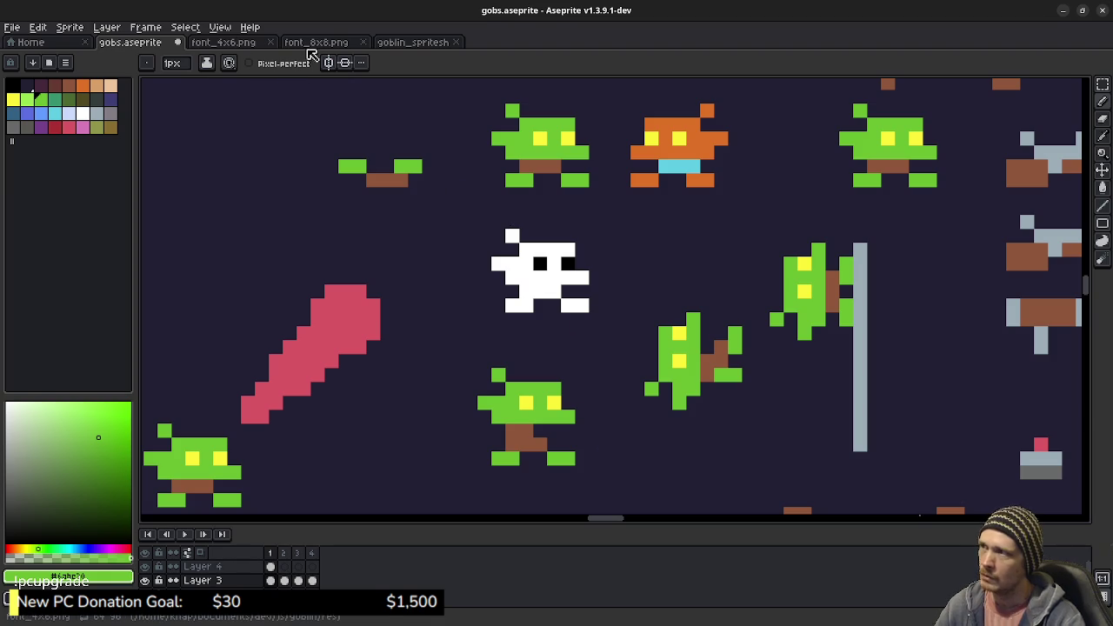
click(424, 43)
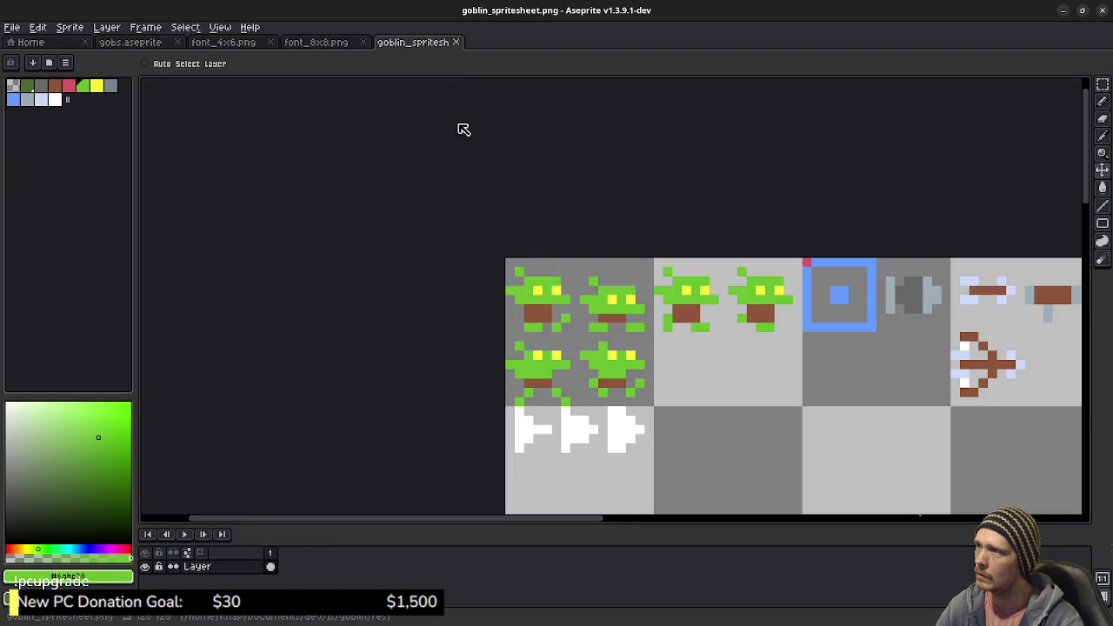
Step: Return to gobs.aseprite and play the sprite animation
scroll(618, 405, up, 1)
scroll(613, 326, down, 1)
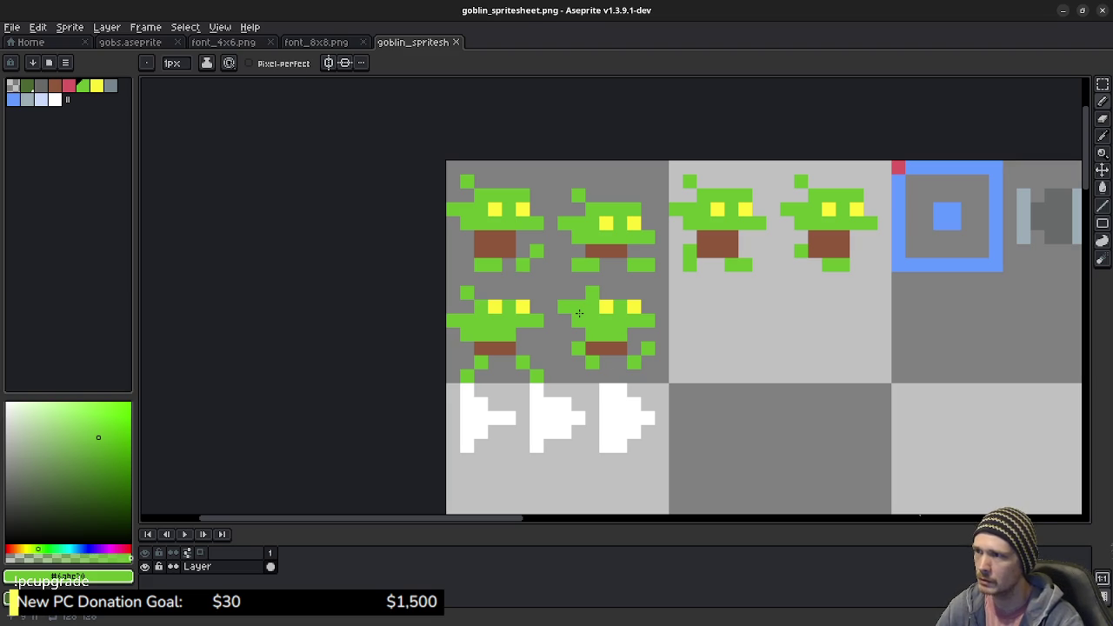
click(224, 41)
click(144, 42)
scroll(648, 347, up, 3)
scroll(591, 322, right, 5)
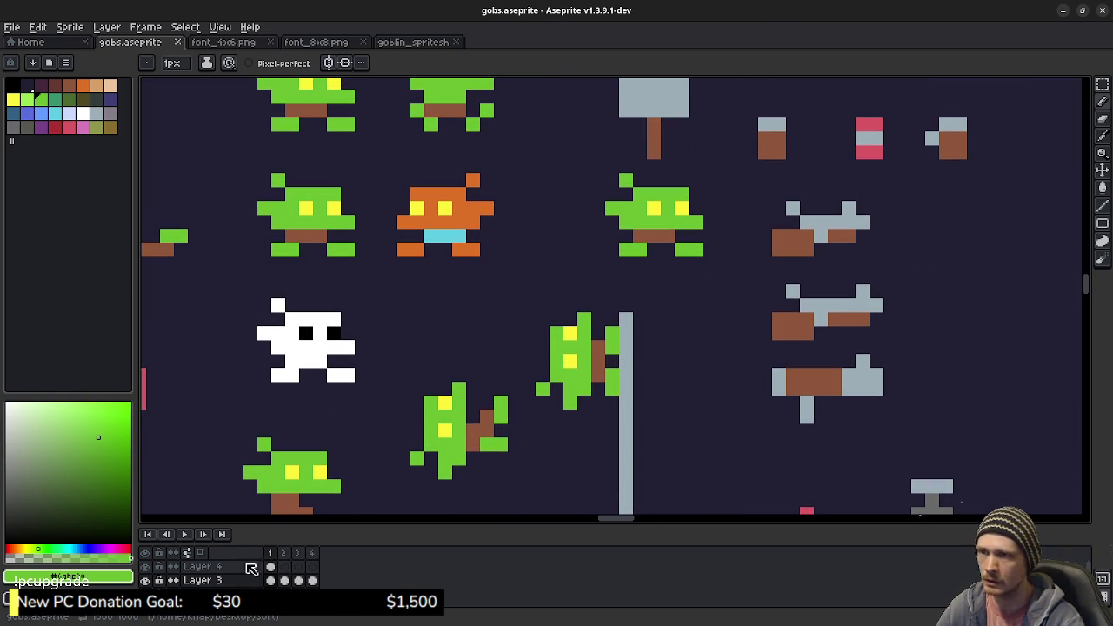
click(184, 534)
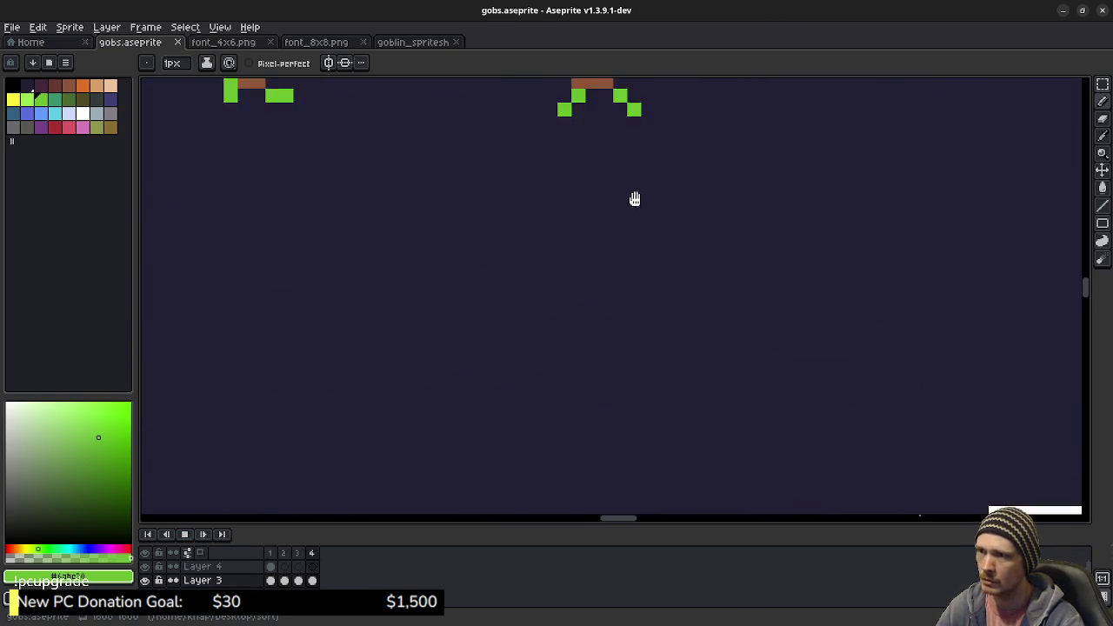
Step: Stop the animation preview, bring up goblin_spritesheet.png and undo the last pixel edit
scroll(717, 354, up, 2)
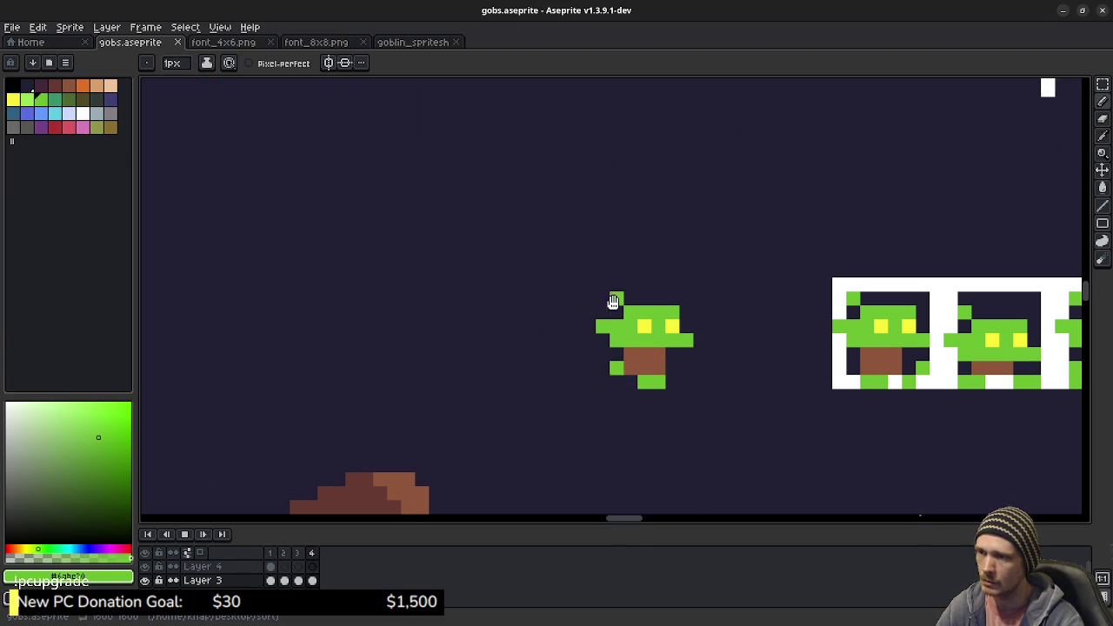
click(187, 535)
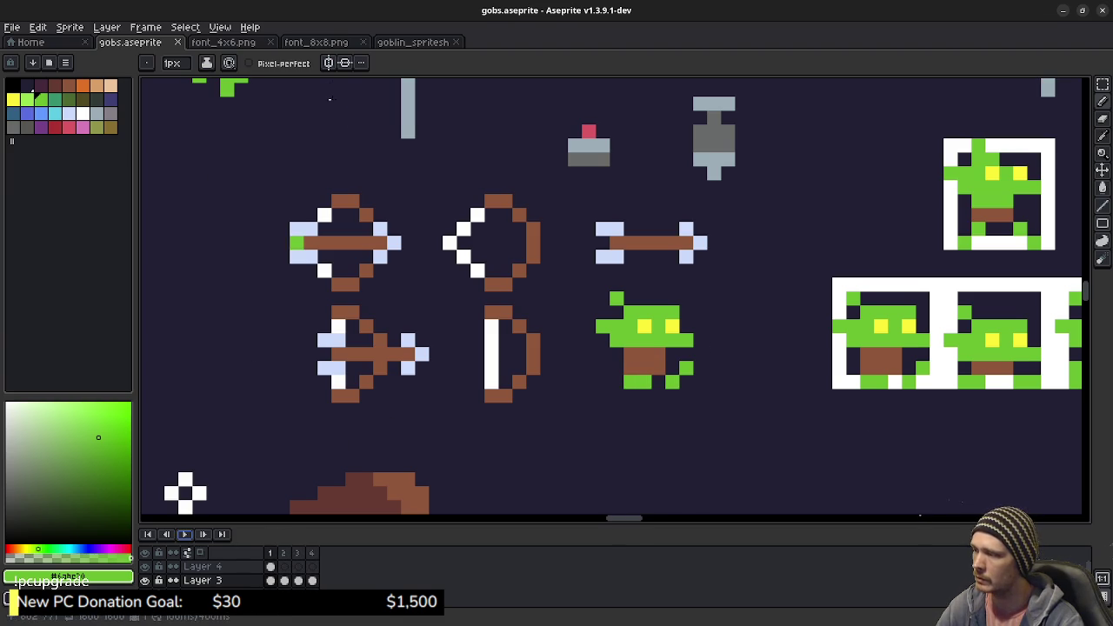
click(409, 44)
key(ctrl+z)
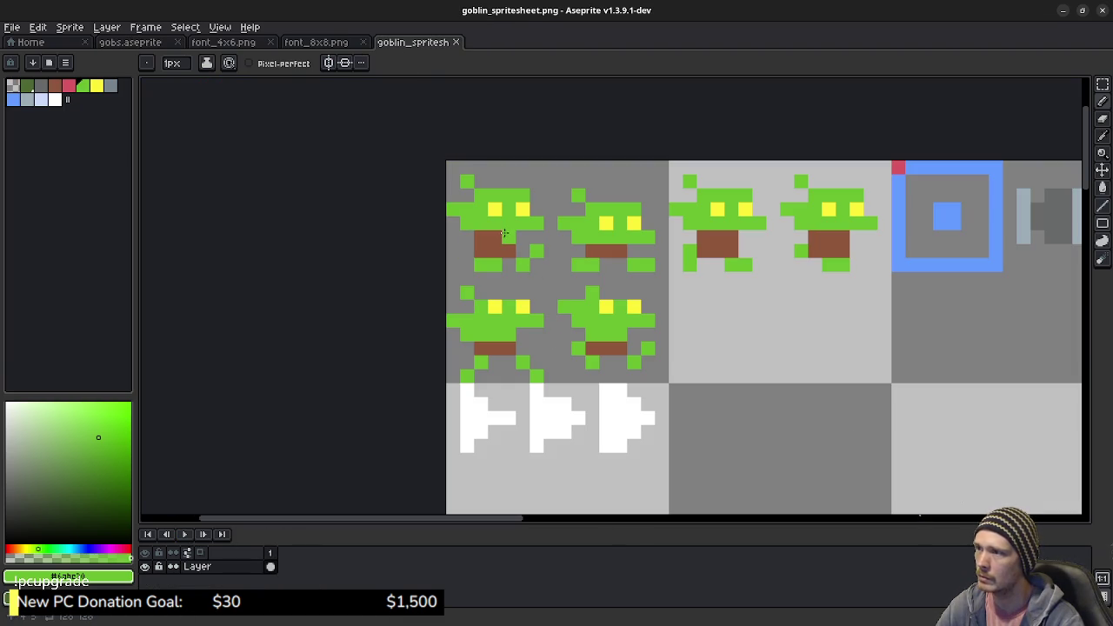
Step: Remove a body pixel from each of the third and fourth goblins
key(b)
click(732, 236)
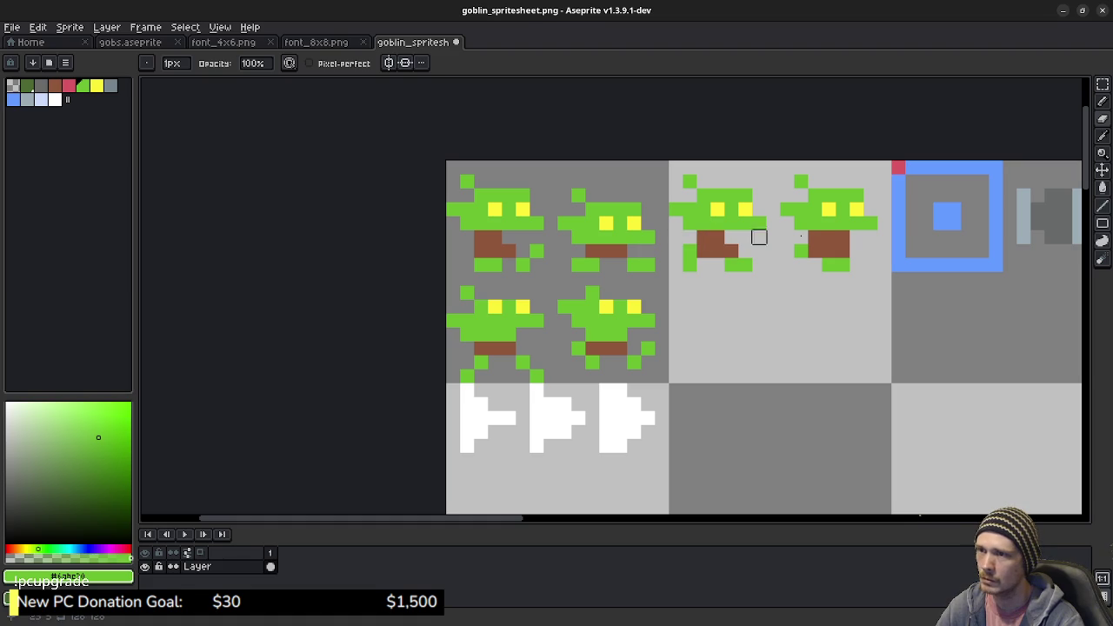
click(842, 237)
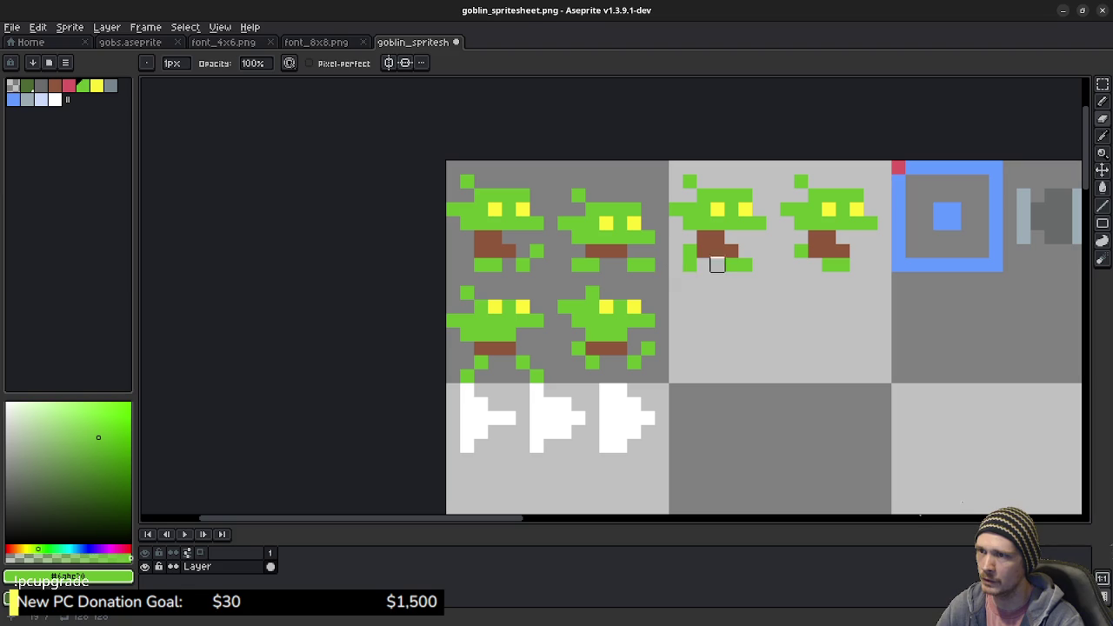
Step: Copy the third goblin into the empty cell below it
key(m)
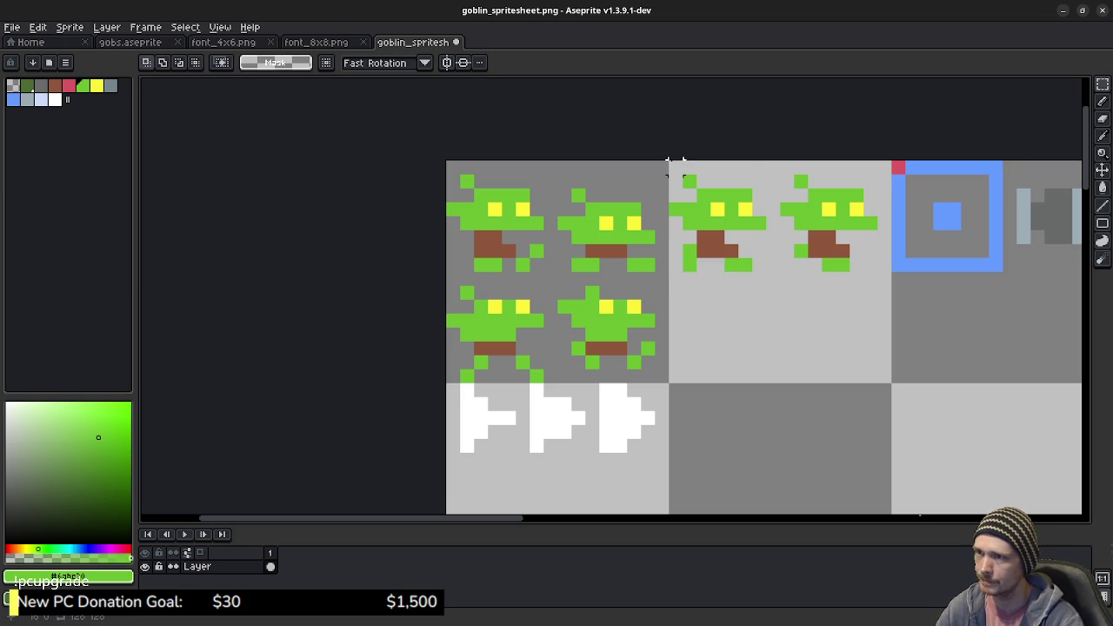
drag(669, 162, 771, 275)
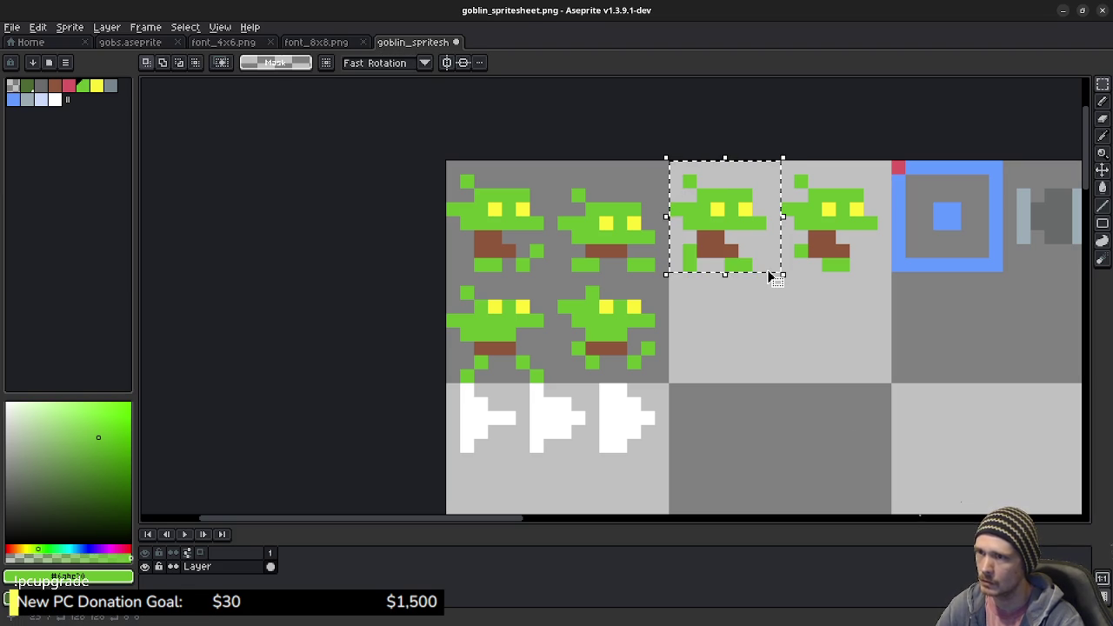
drag(738, 238, 741, 345)
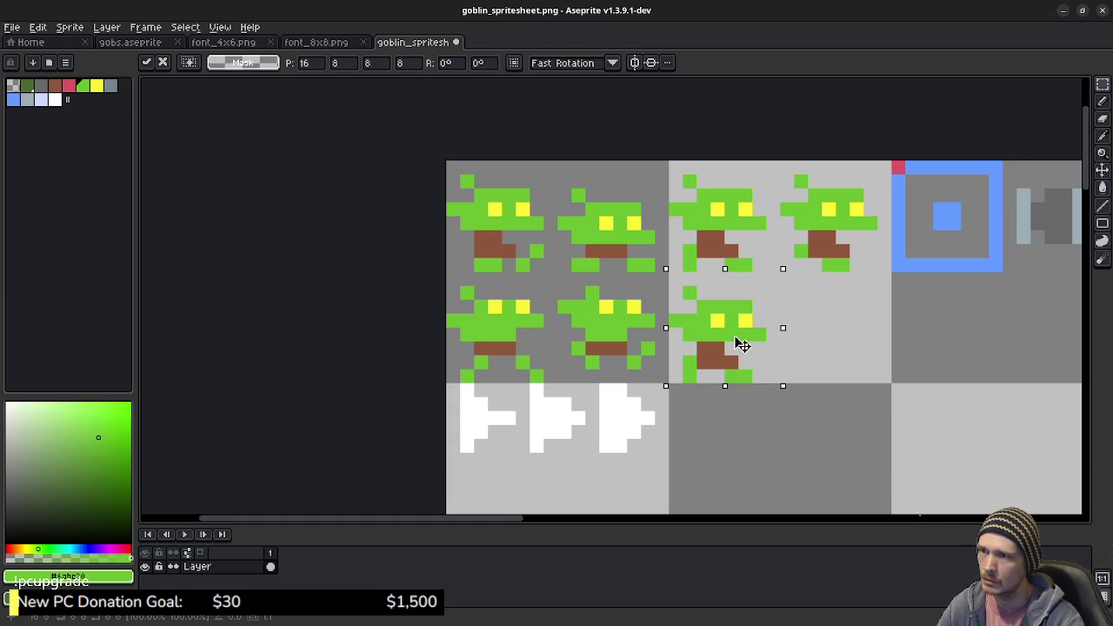
click(824, 318)
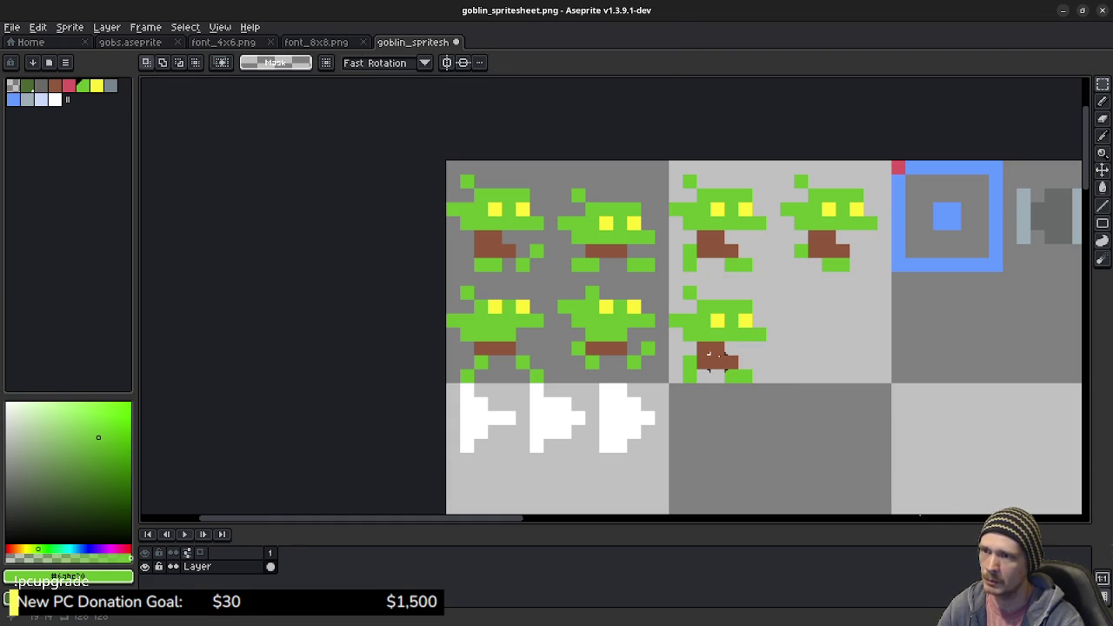
Step: Turn a brown pixel on the copied goblin green, then return to gobs.aseprite
key(b)
click(702, 361)
key(e)
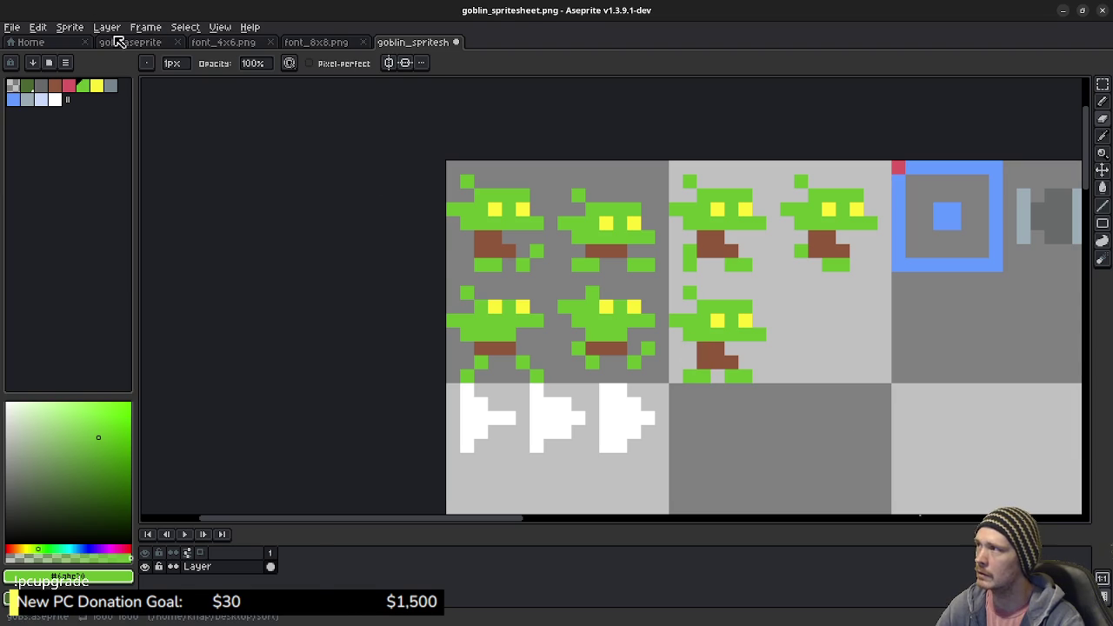
click(122, 42)
scroll(530, 299, down, 2)
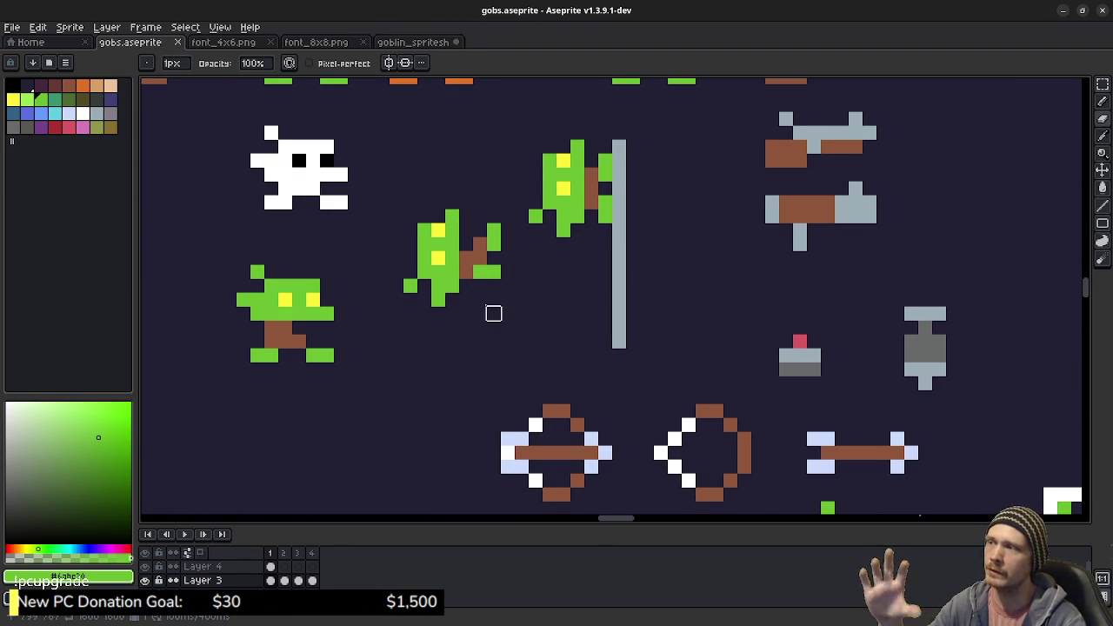
Step: Draw a rectangular marquee around the top half of the white skeleton sprite
scroll(603, 380, up, 2)
scroll(522, 313, down, 1)
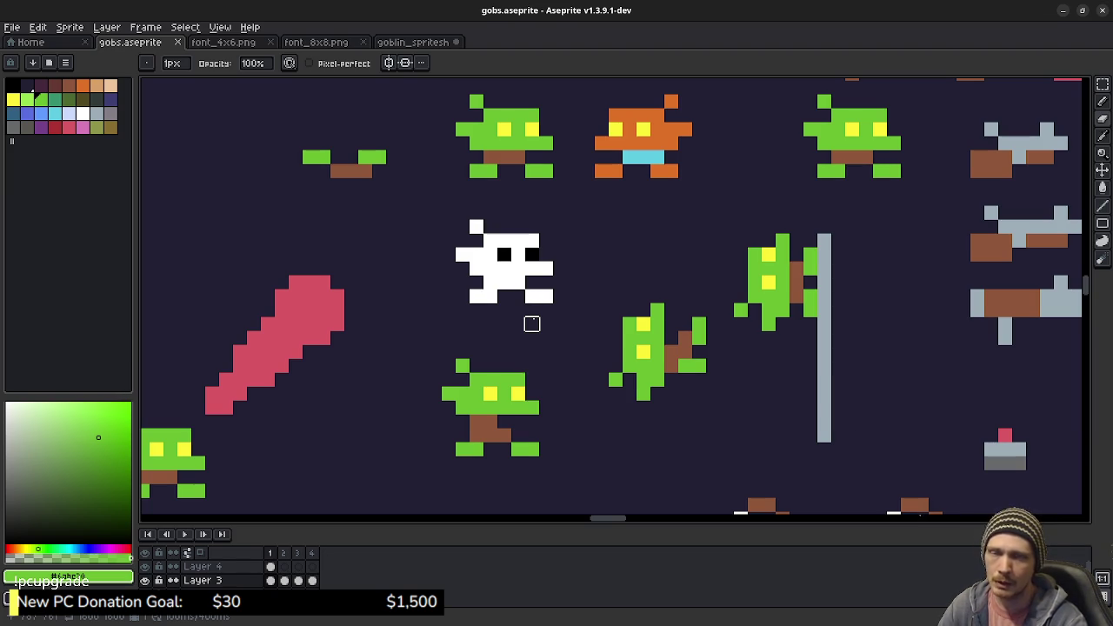
scroll(521, 252, left, 1)
key(m)
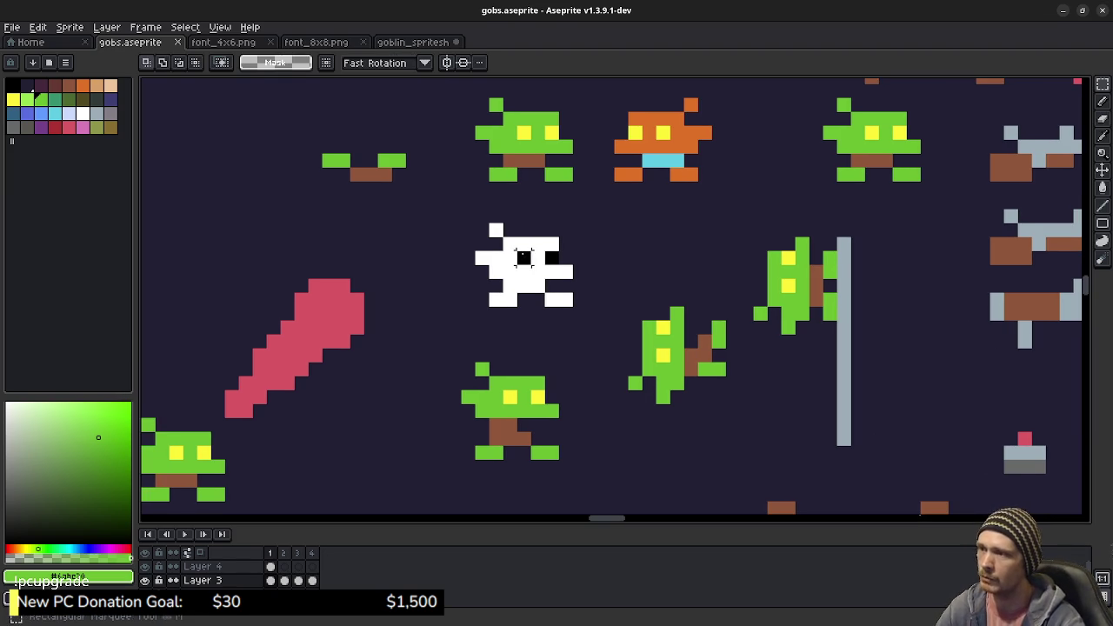
drag(475, 224, 574, 278)
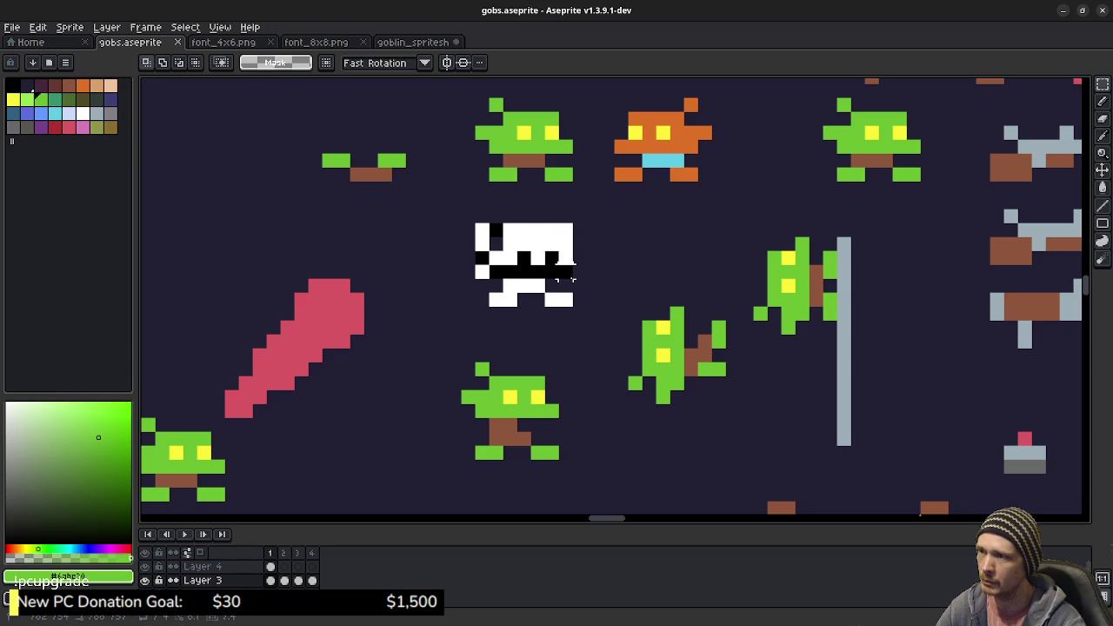
Step: Raise the selected upper half and fill the gap with the sprite's white
key(Up)
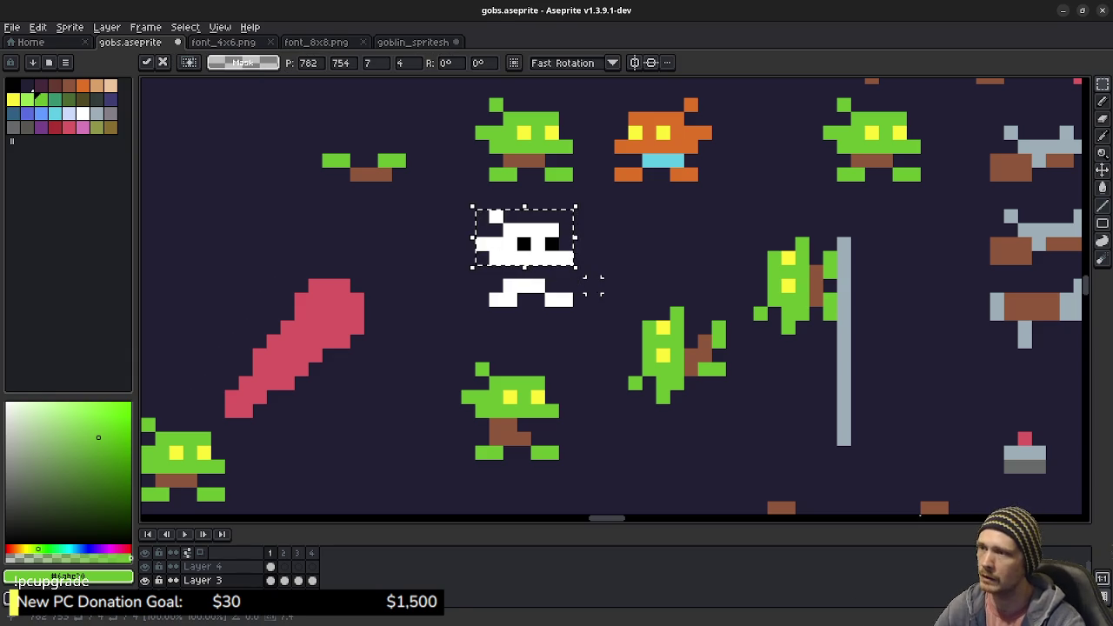
key(Return)
key(b)
alt+click(522, 273)
drag(508, 273, 522, 273)
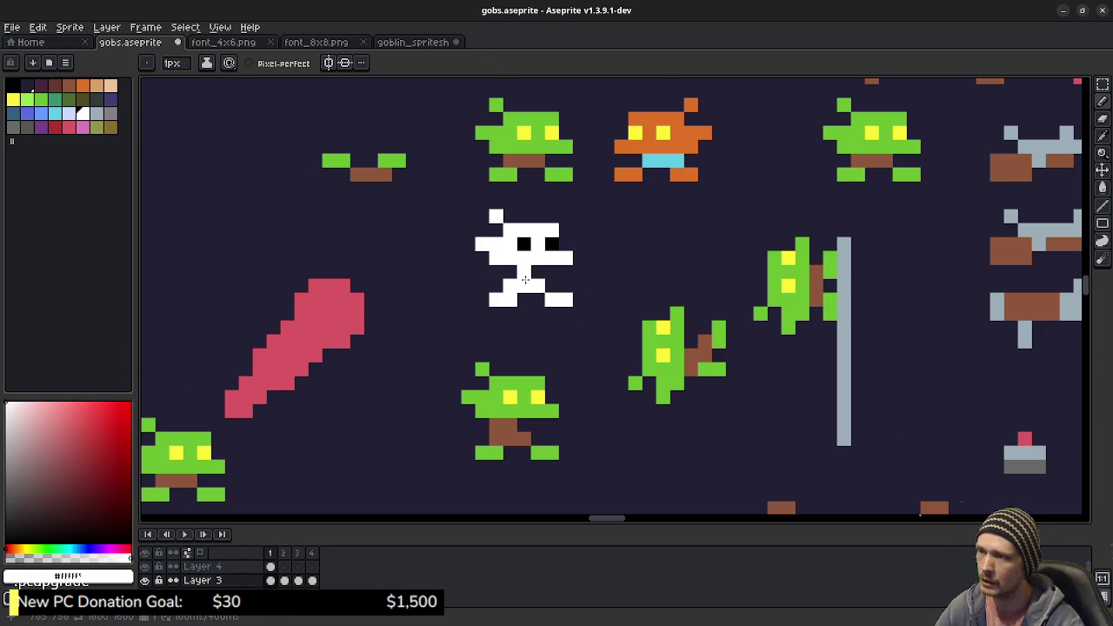
key(ctrl+z)
Step: Erase a white pixel from the sprite, then restore it
scroll(613, 298, right, 2)
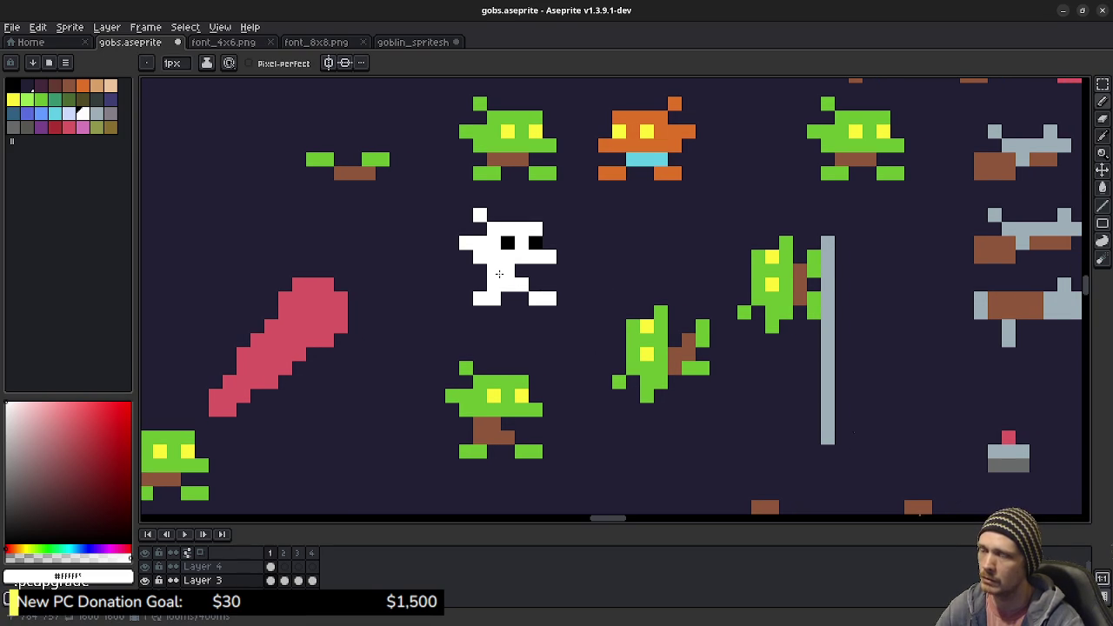
key(ctrl)
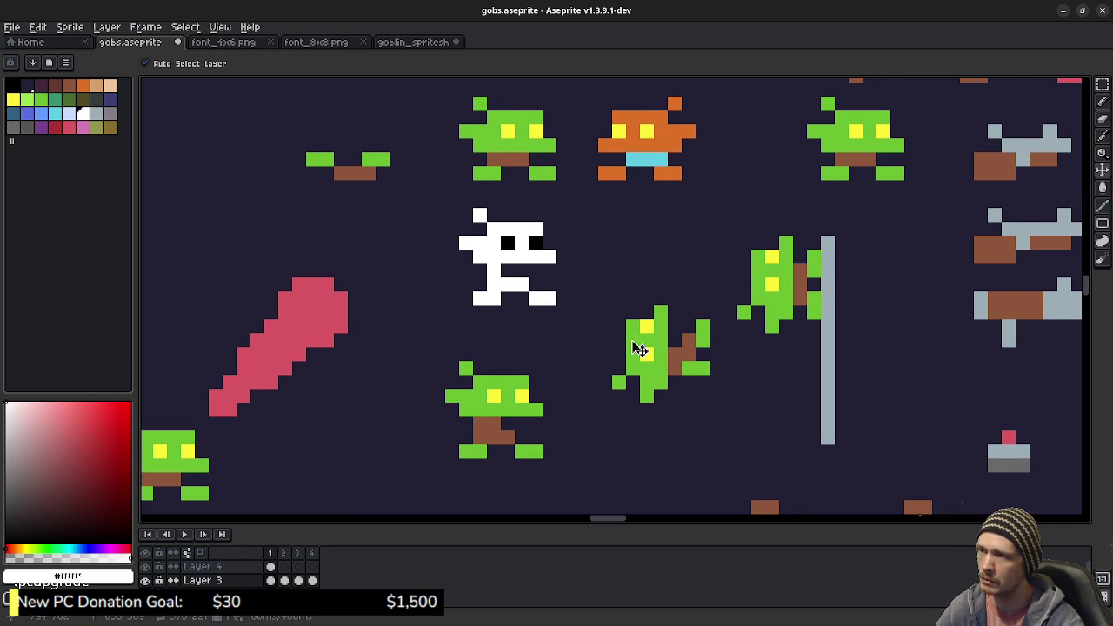
key(e)
click(508, 286)
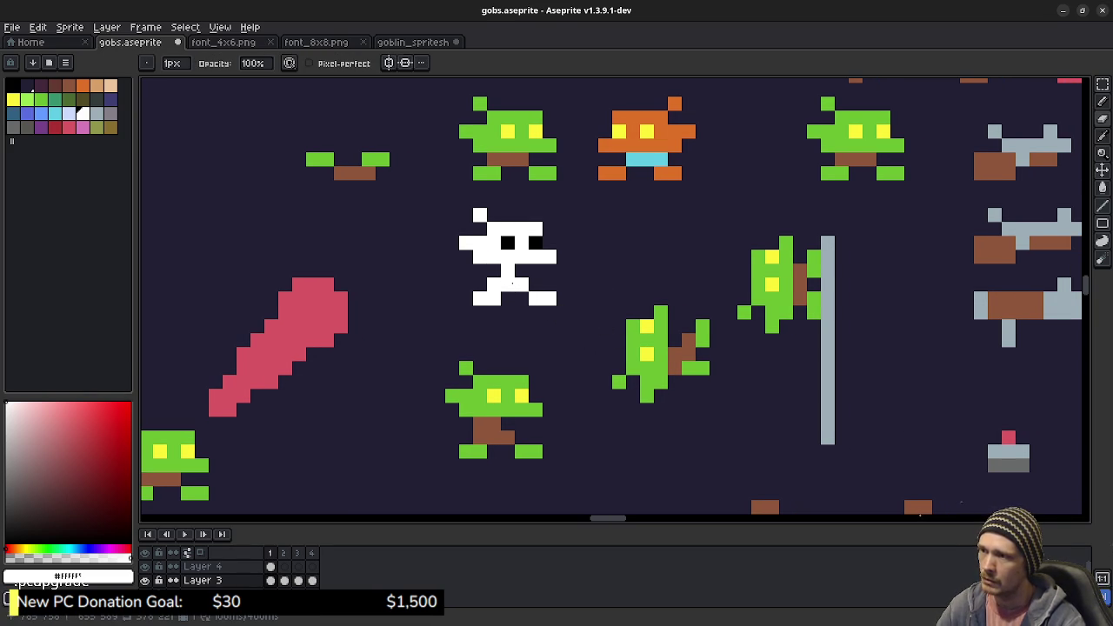
key(ctrl+z)
key(ctrl)
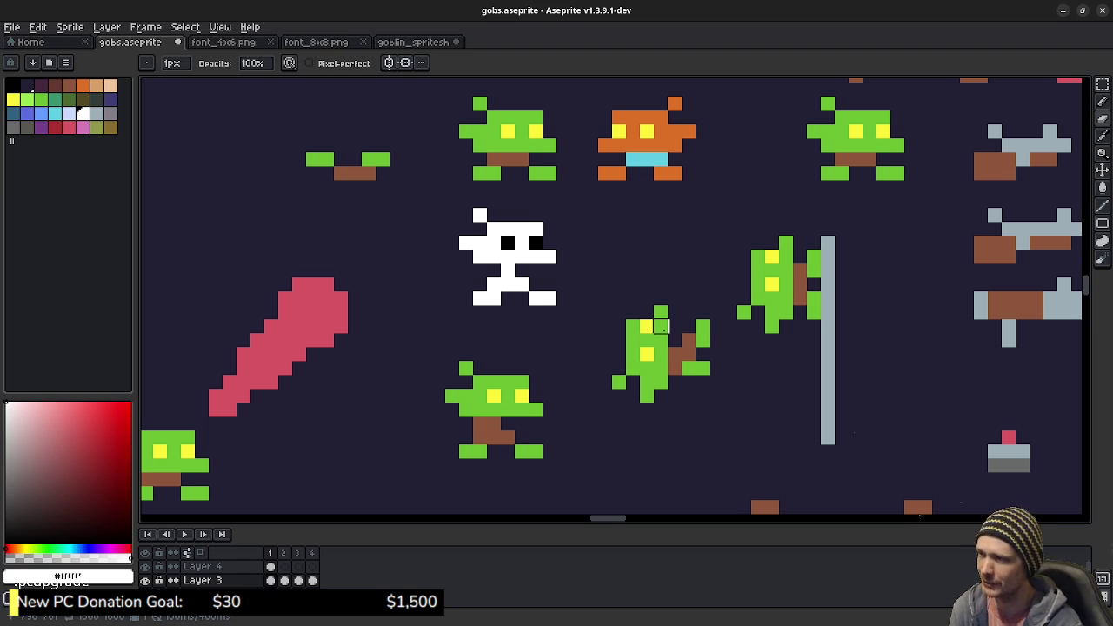
scroll(661, 326, down, 2)
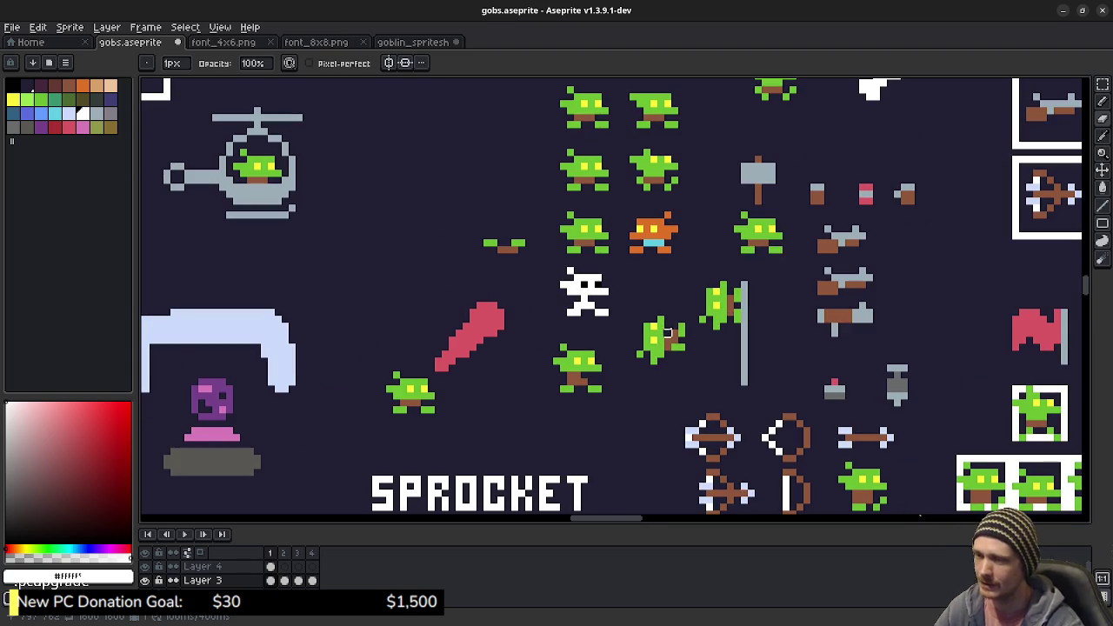
drag(689, 318, 660, 355)
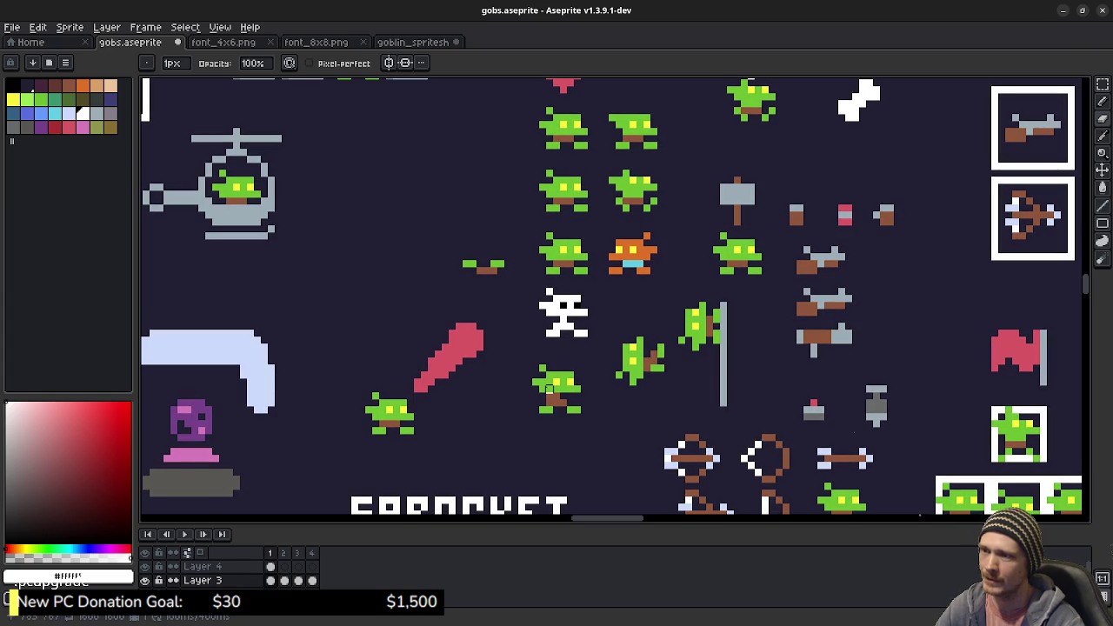
mouse_move(413, 42)
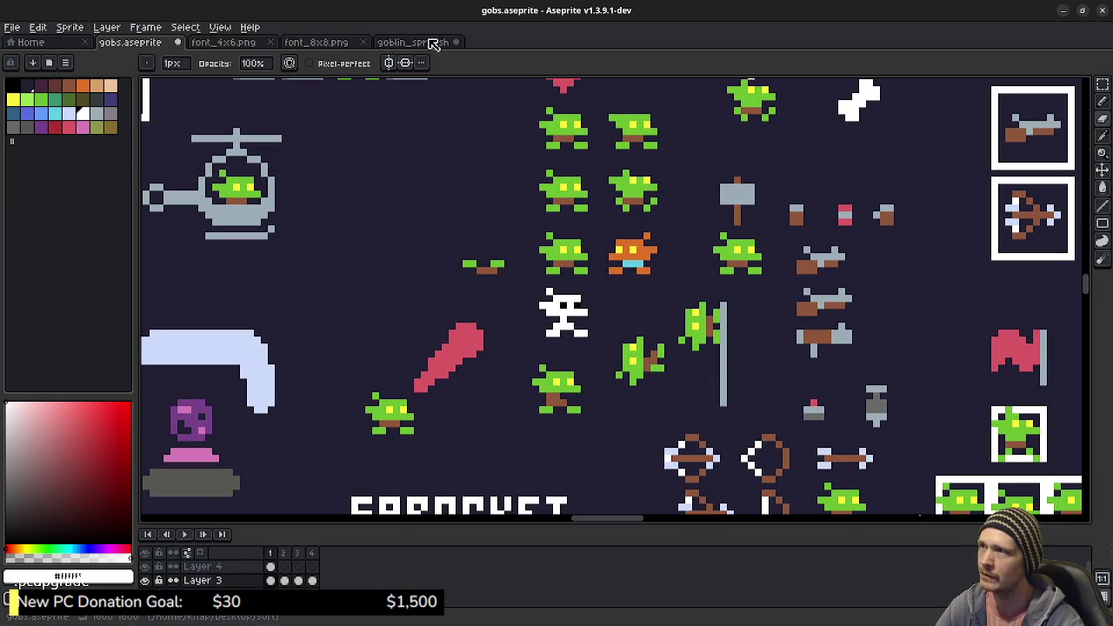
click(431, 42)
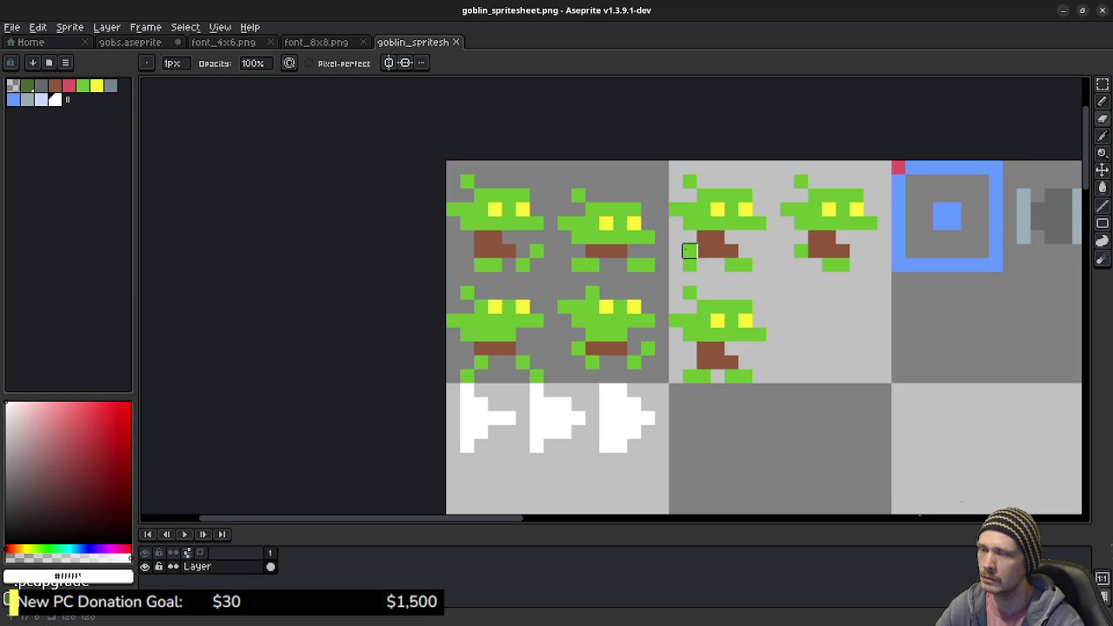
alt+click(609, 346)
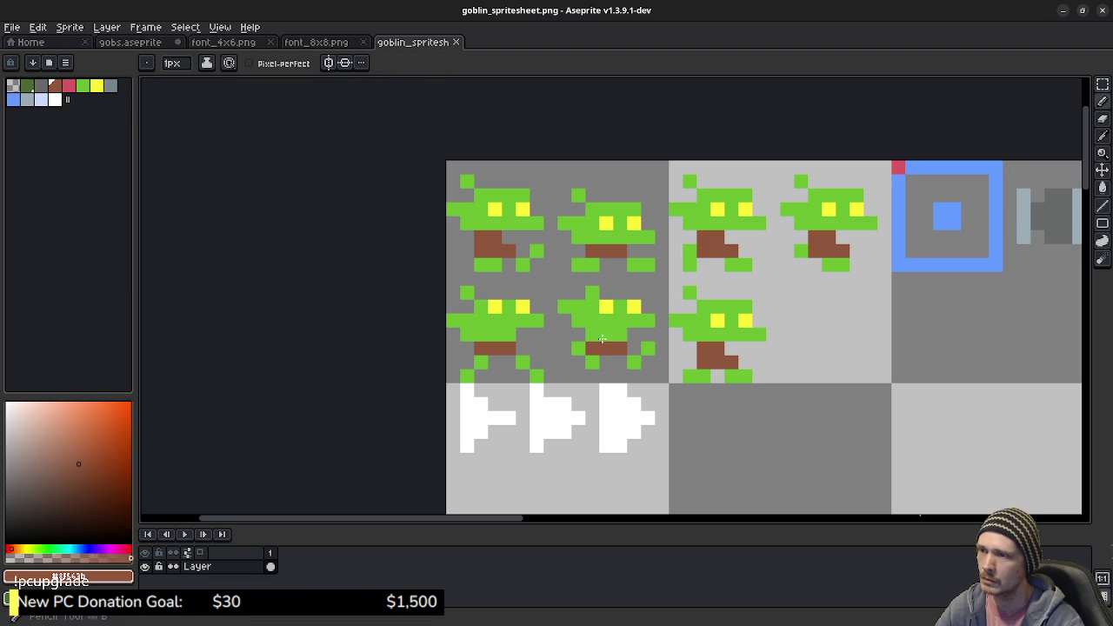
key(ctrl+z)
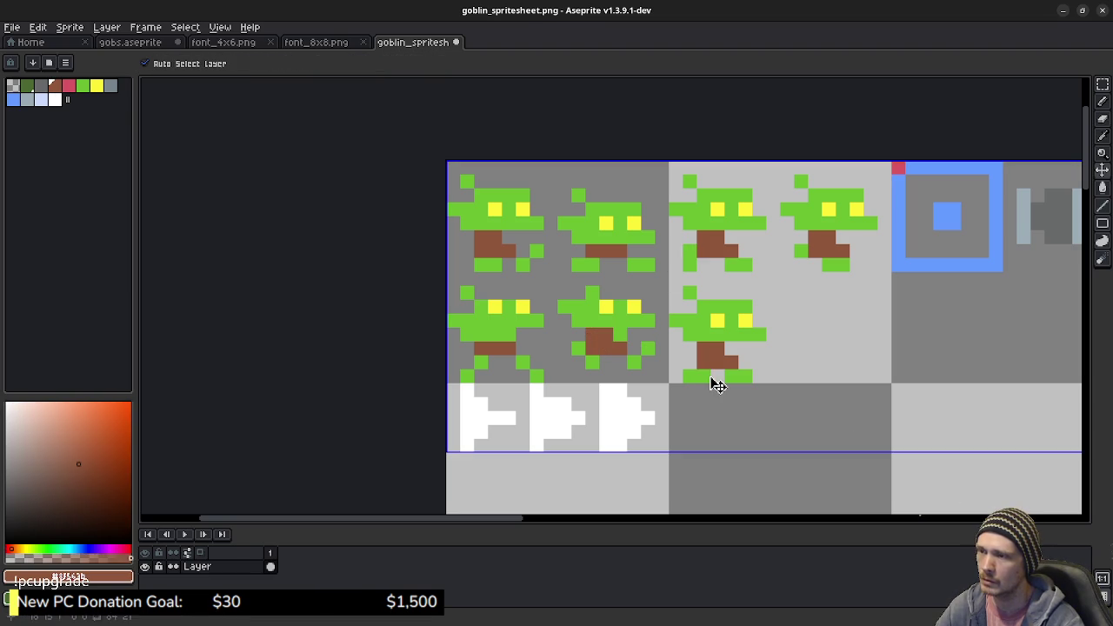
key(v)
key(b)
click(704, 376)
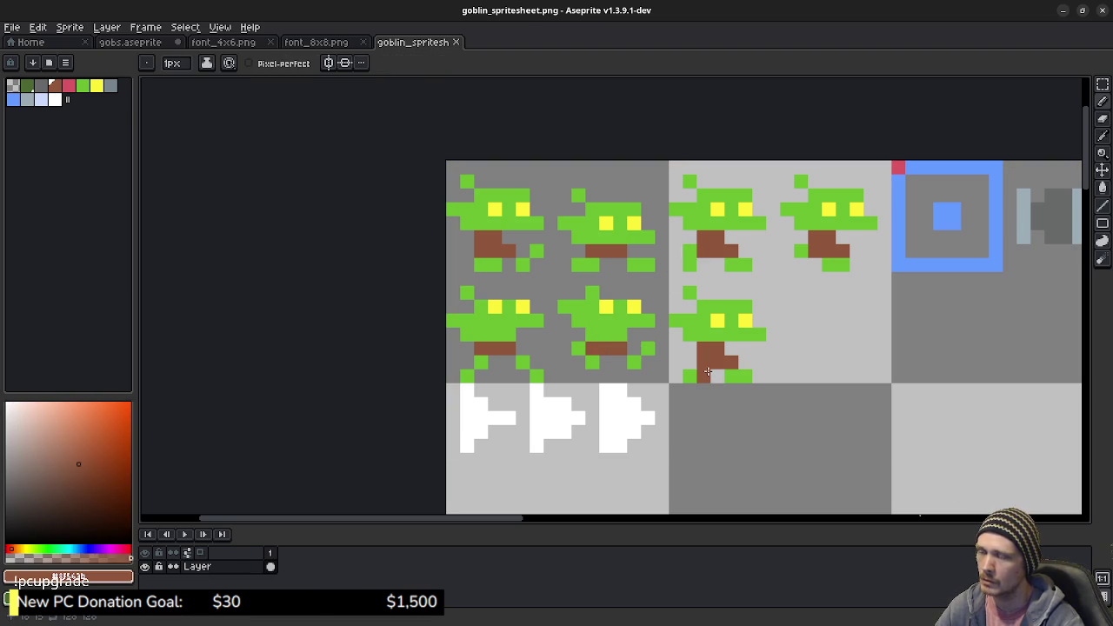
key(ctrl+z)
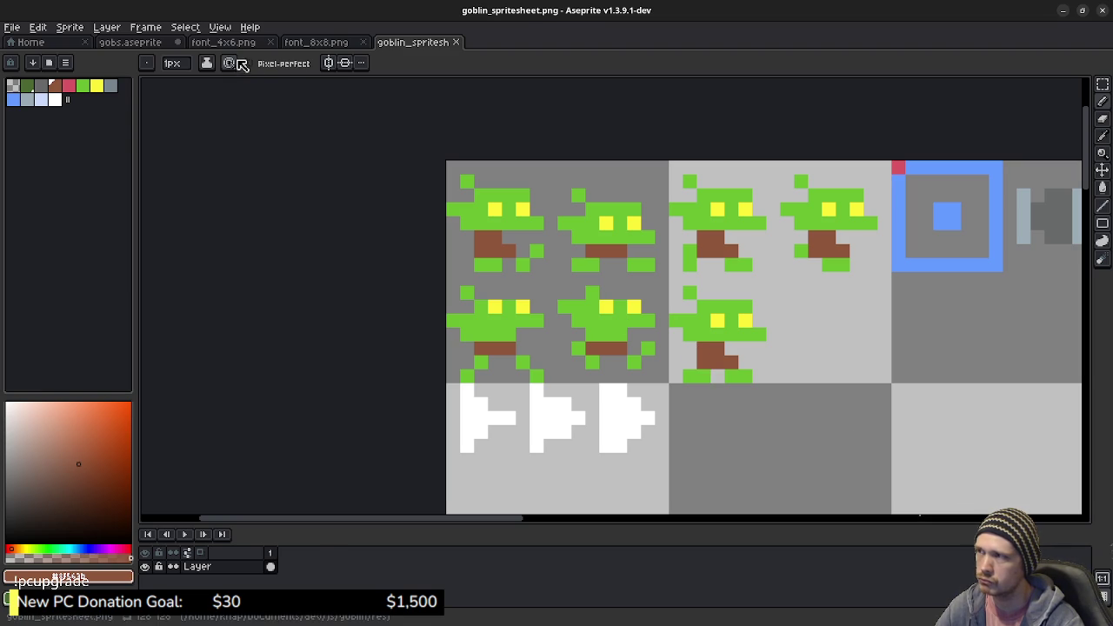
click(139, 41)
drag(723, 301, 727, 304)
right_click(515, 278)
Step: Pan the gobs.aseprite canvas slightly to show the goblin rows
click(557, 348)
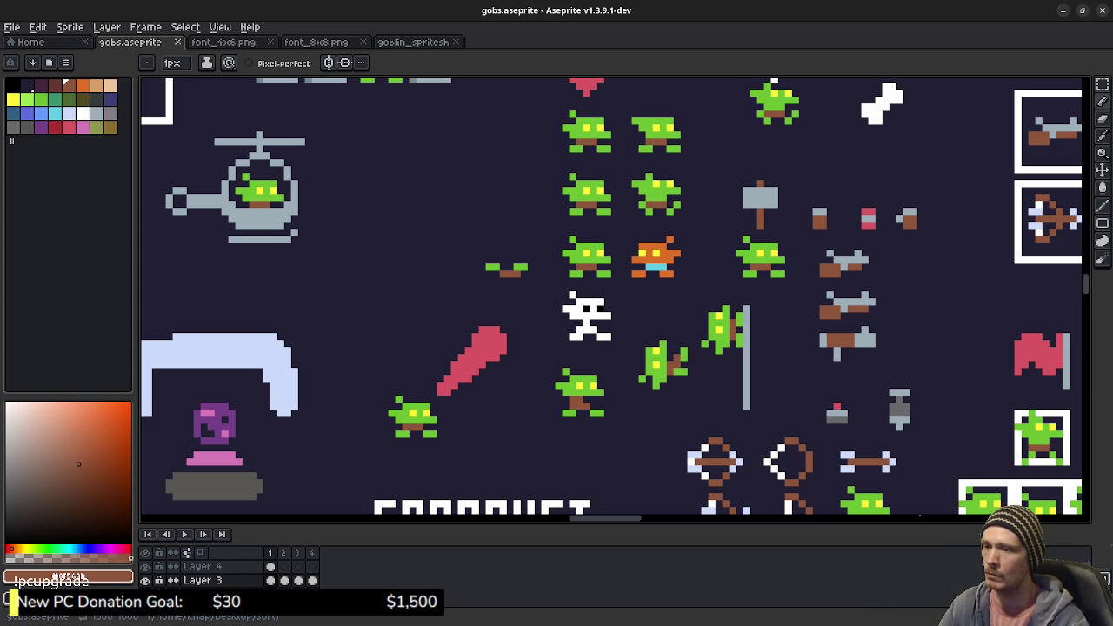
drag(707, 350, 694, 358)
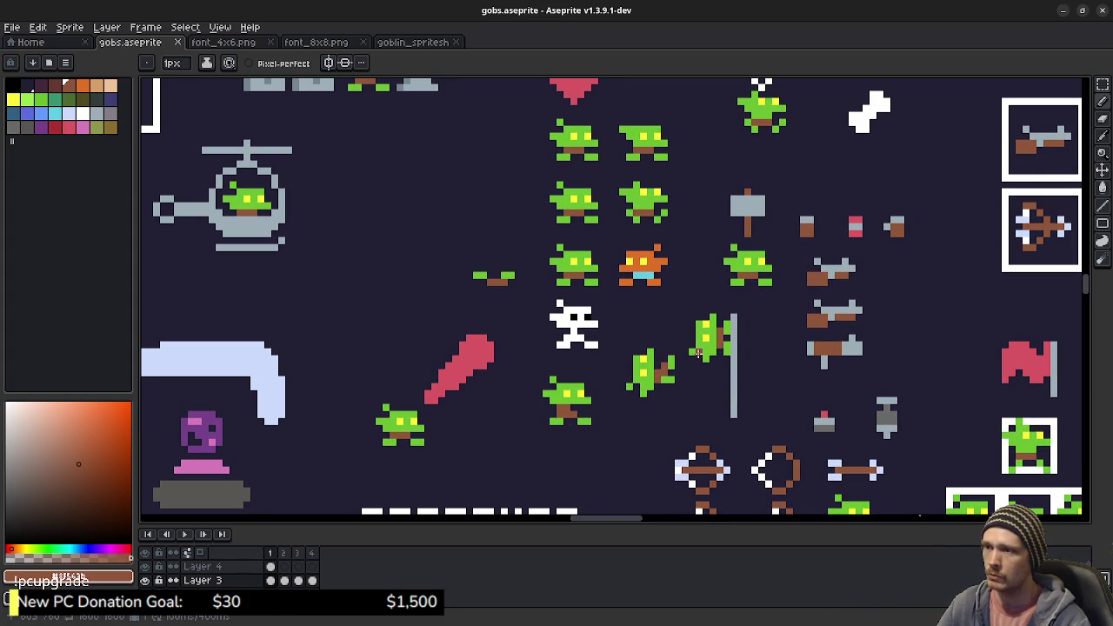
key(alt+Tab)
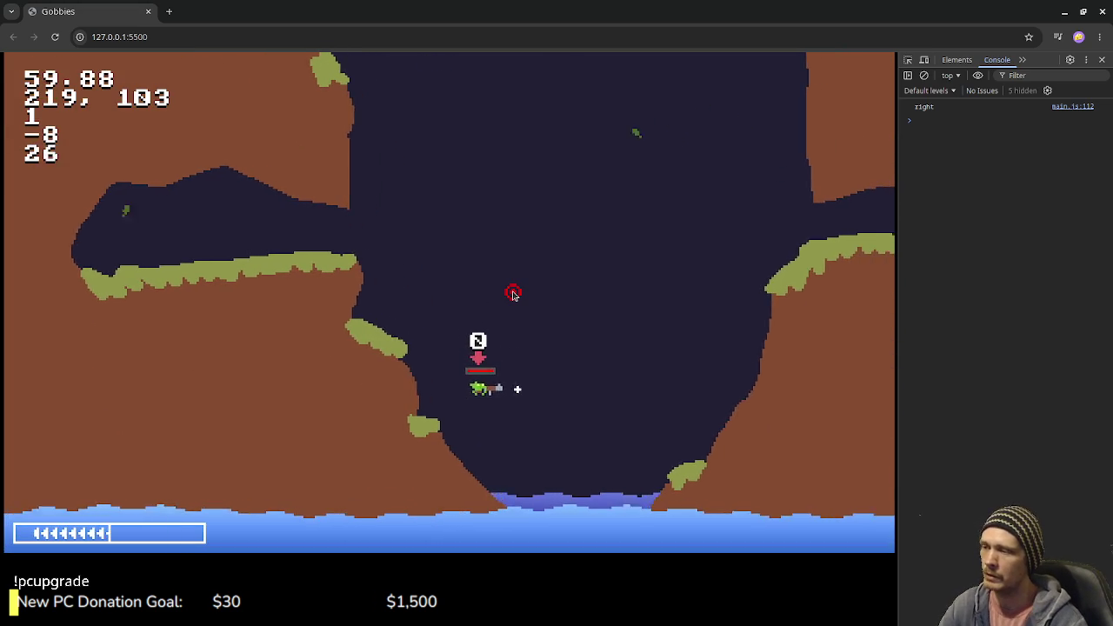
key(alt+Tab)
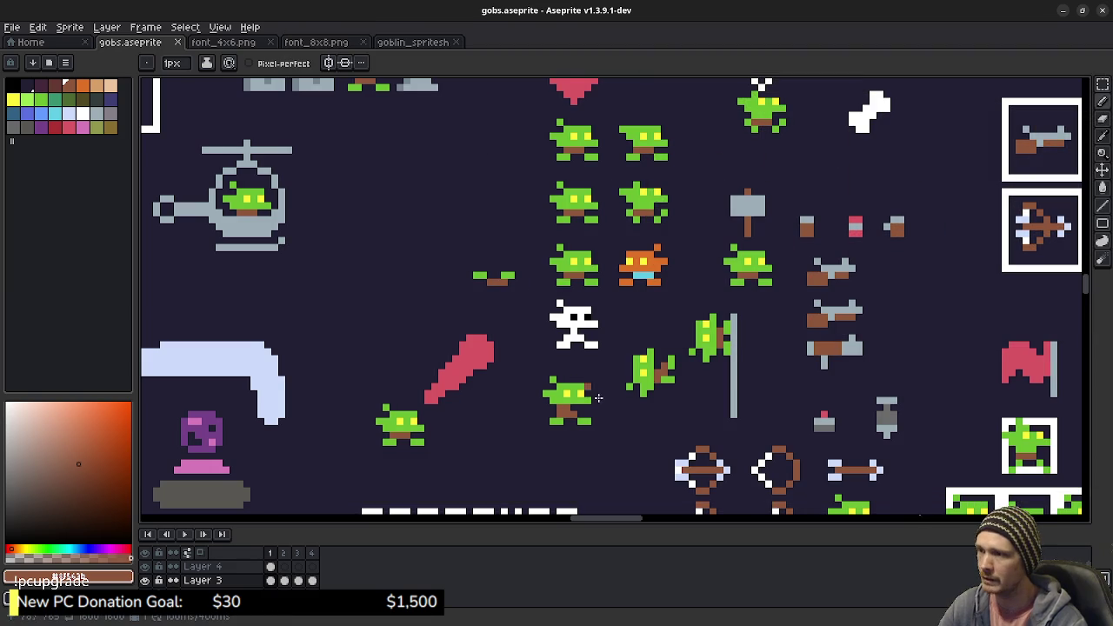
scroll(660, 400, up, 1)
scroll(653, 254, down, 2)
scroll(653, 254, right, 5)
scroll(653, 254, down, 1)
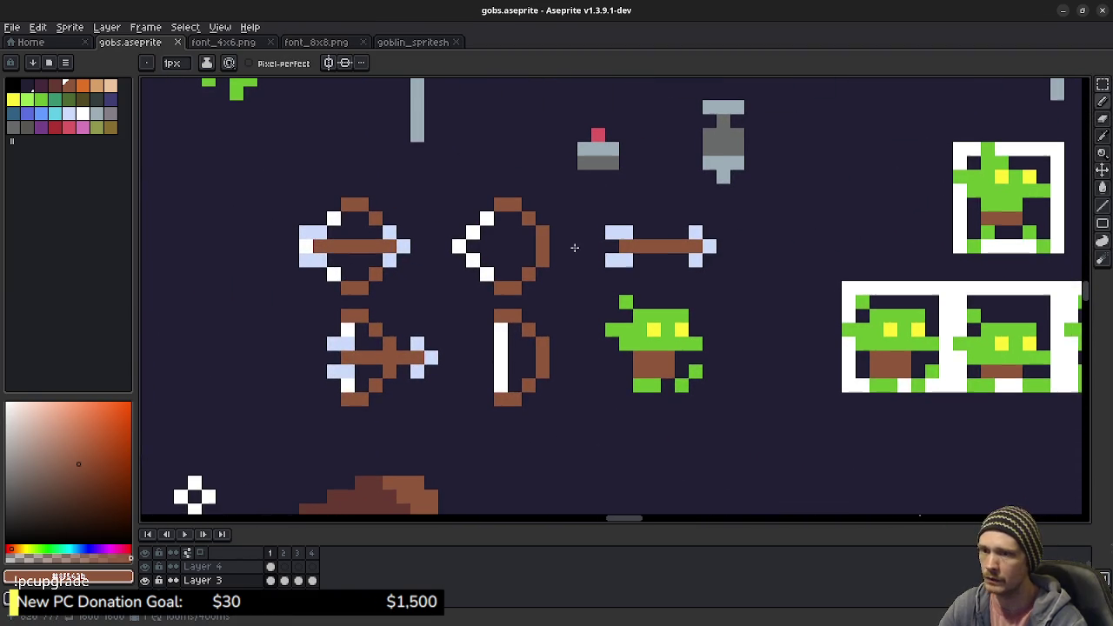
key(b)
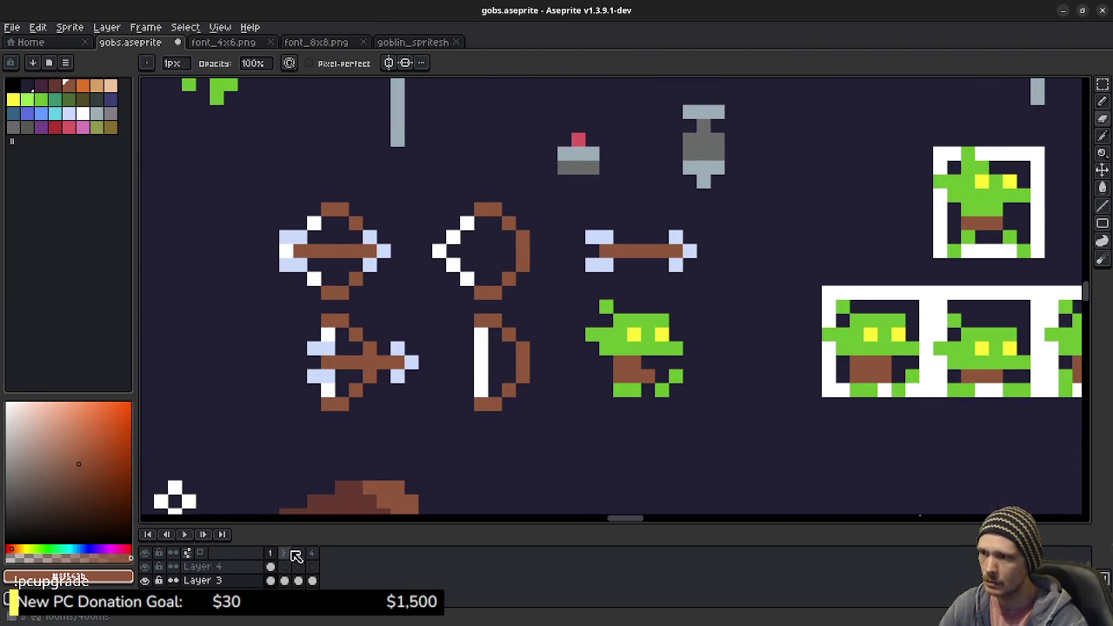
click(296, 553)
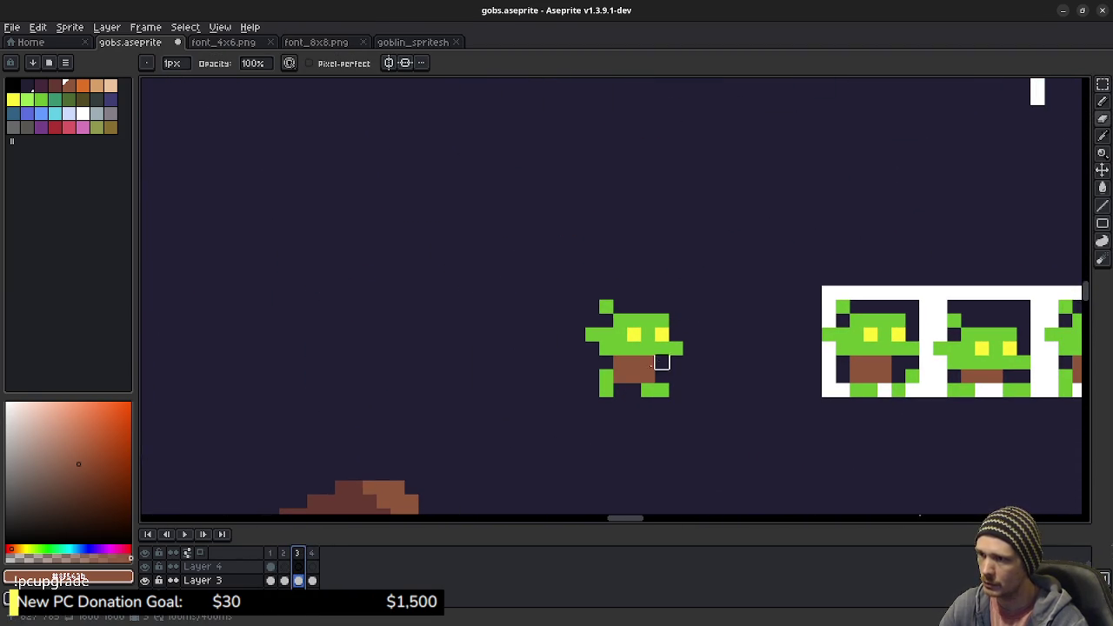
click(313, 553)
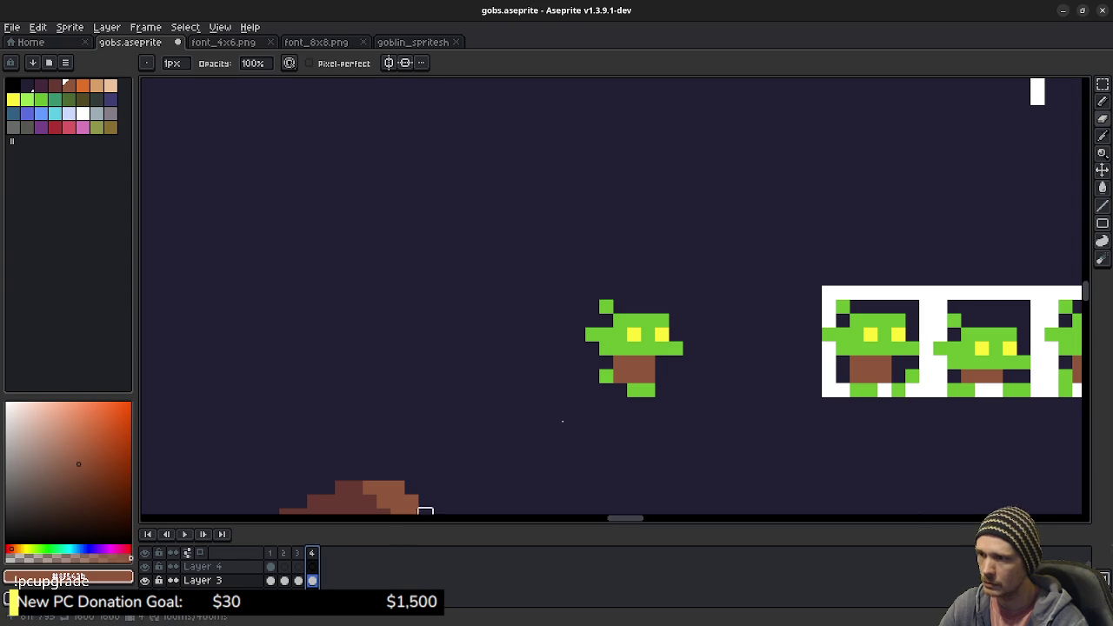
click(186, 534)
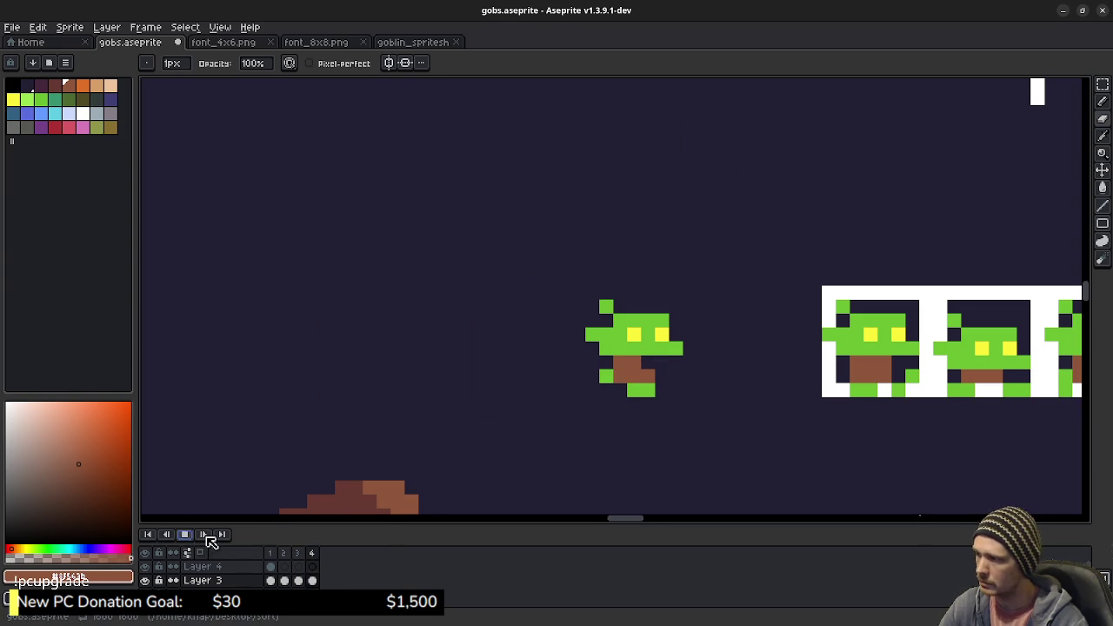
scroll(747, 426, down, 2)
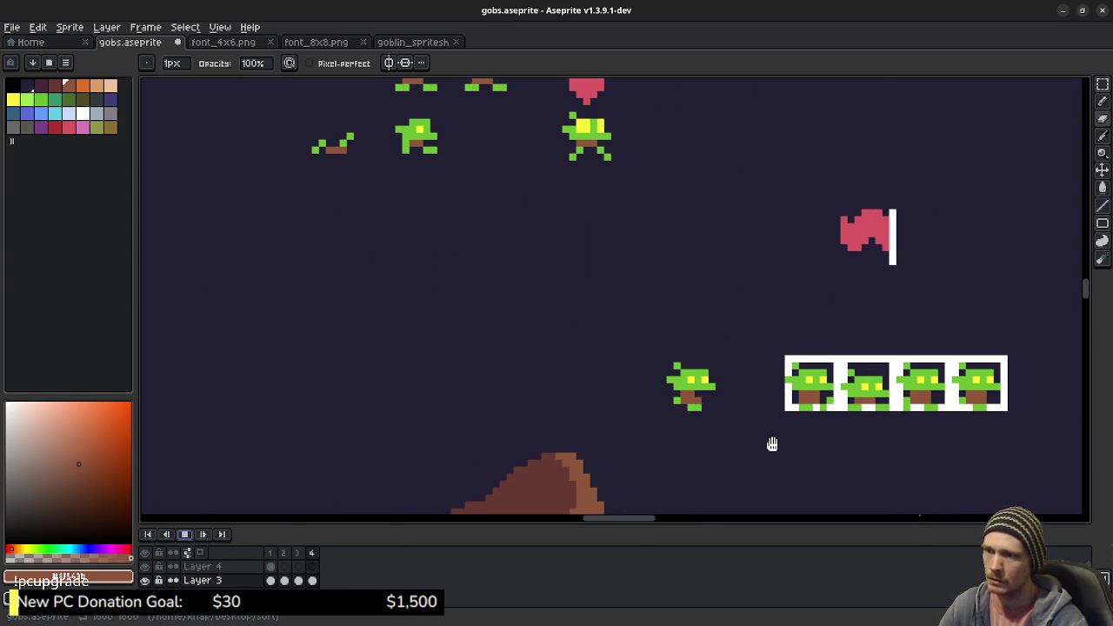
scroll(767, 422, up, 3)
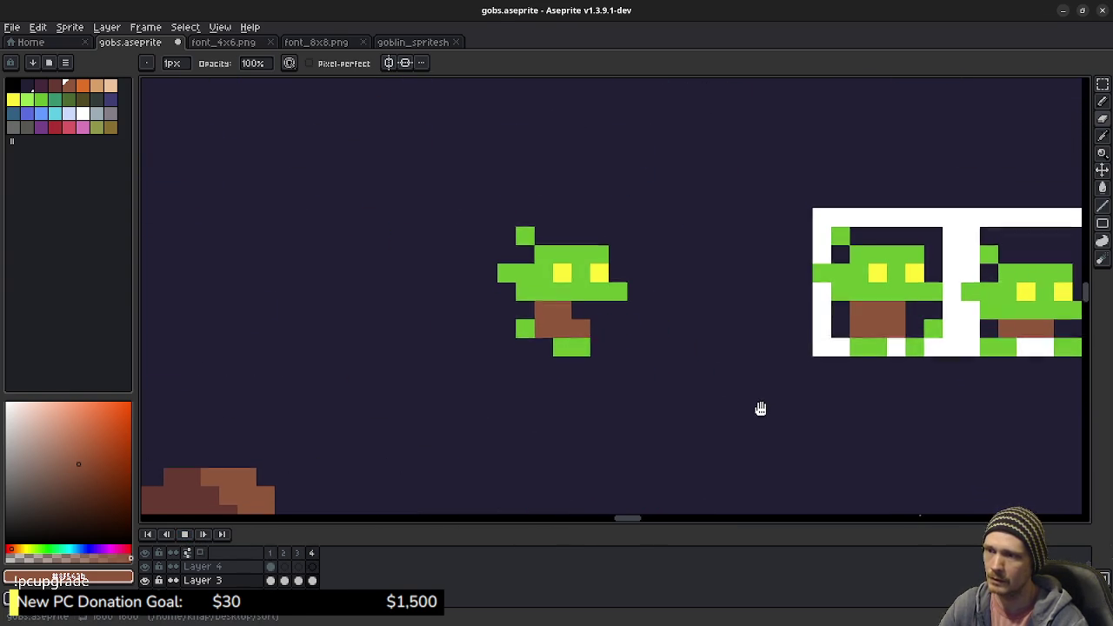
scroll(755, 416, down, 1)
scroll(745, 411, down, 1)
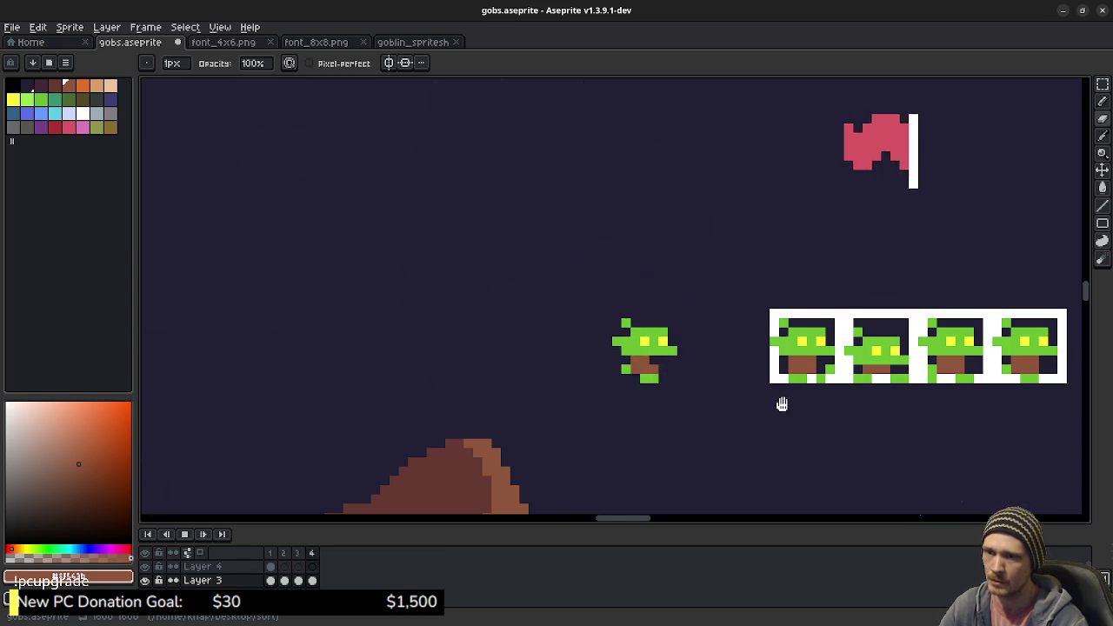
click(185, 534)
click(270, 553)
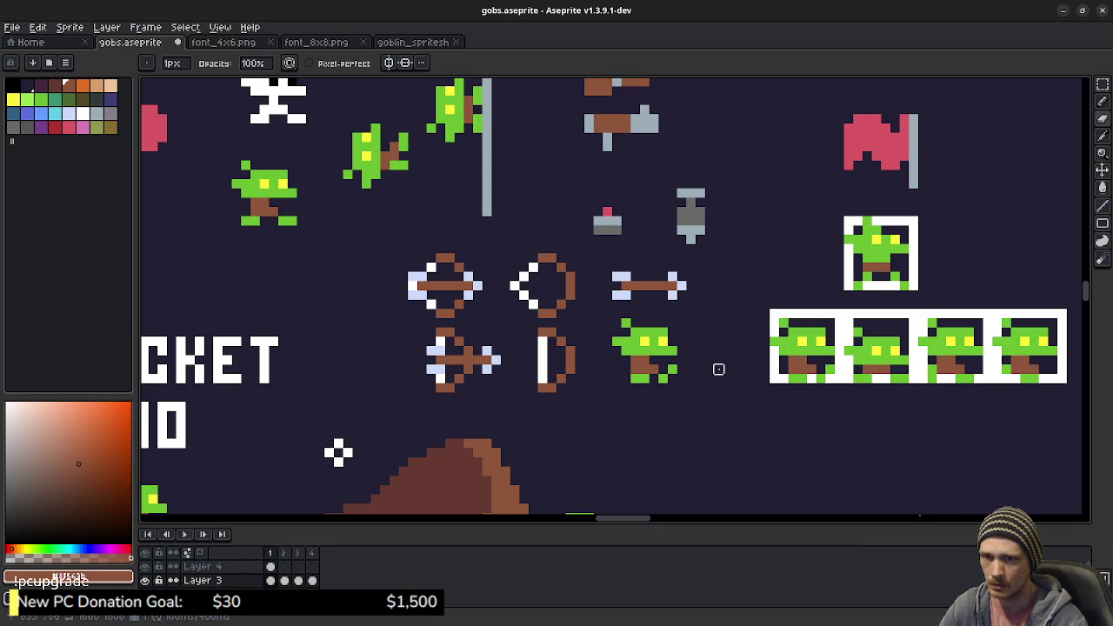
scroll(718, 368, down, 1)
mouse_move(636, 314)
mouse_down()
mouse_move(740, 387)
mouse_move(766, 426)
mouse_up()
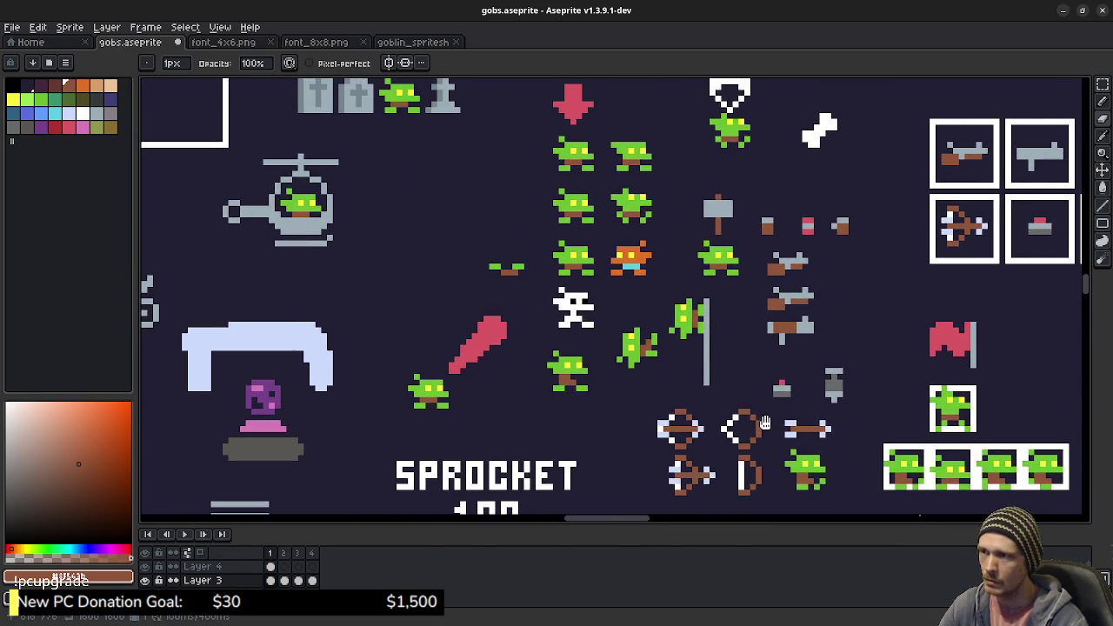
scroll(563, 392, up, 2)
scroll(563, 391, up, 2)
scroll(563, 391, down, 2)
scroll(565, 389, down, 1)
mouse_move(687, 341)
mouse_down()
mouse_move(672, 360)
mouse_move(701, 359)
mouse_up()
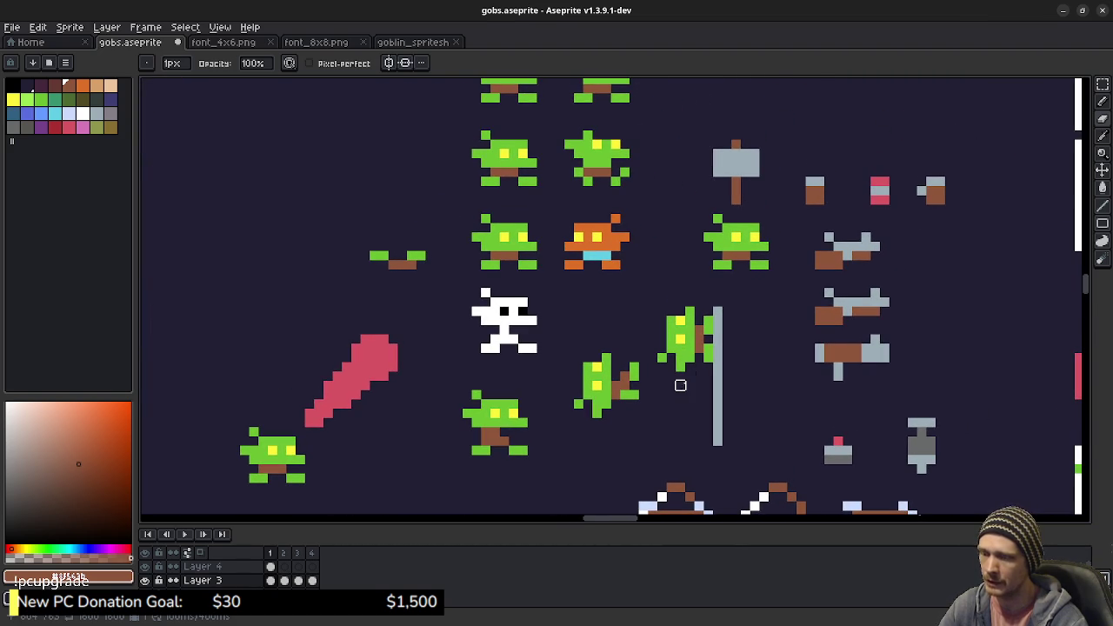
Step: Nudge the goblin clinging to the pole one pixel left
key(m)
drag(656, 306, 702, 375)
key(Left)
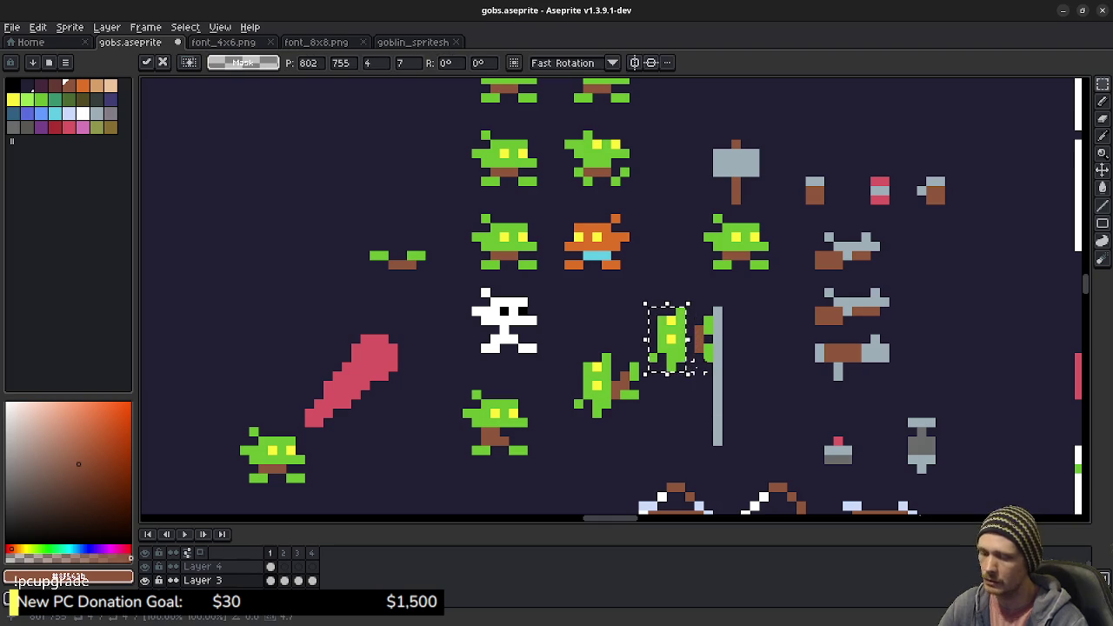
key(ctrl+d)
Step: Add brown pixels to extend the pole goblin's hand
key(b)
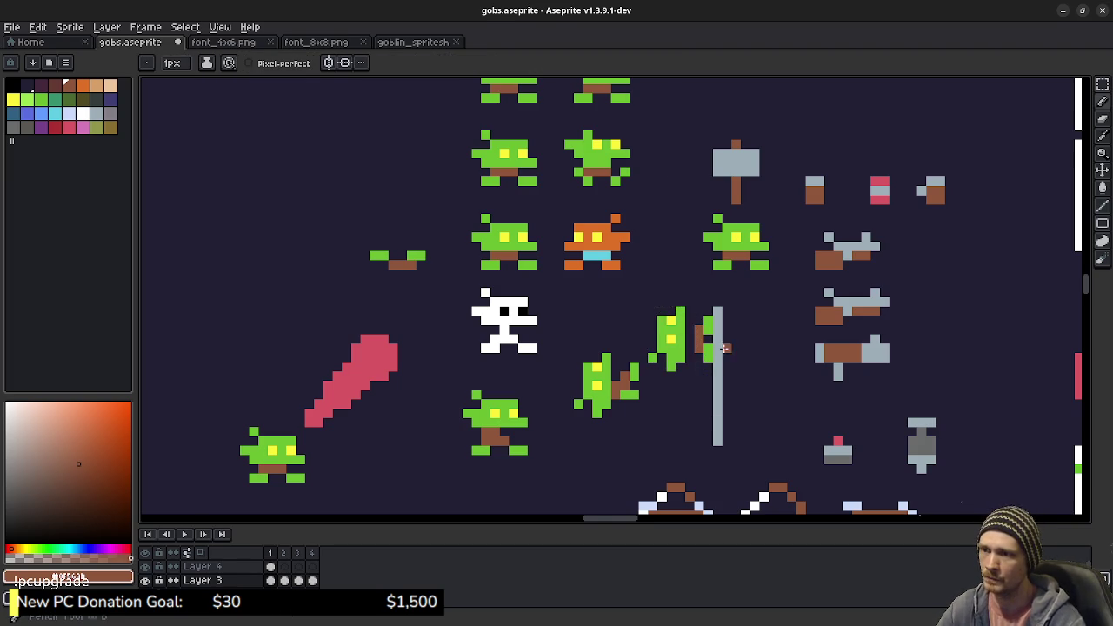
scroll(727, 348, up, 2)
click(654, 330)
click(655, 349)
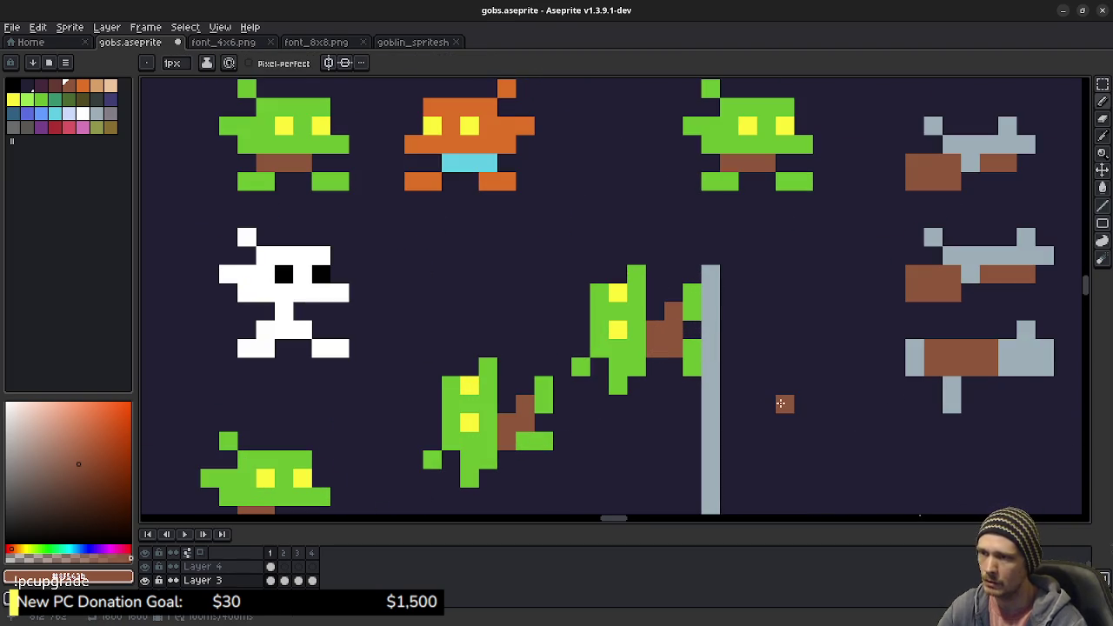
drag(677, 367, 687, 367)
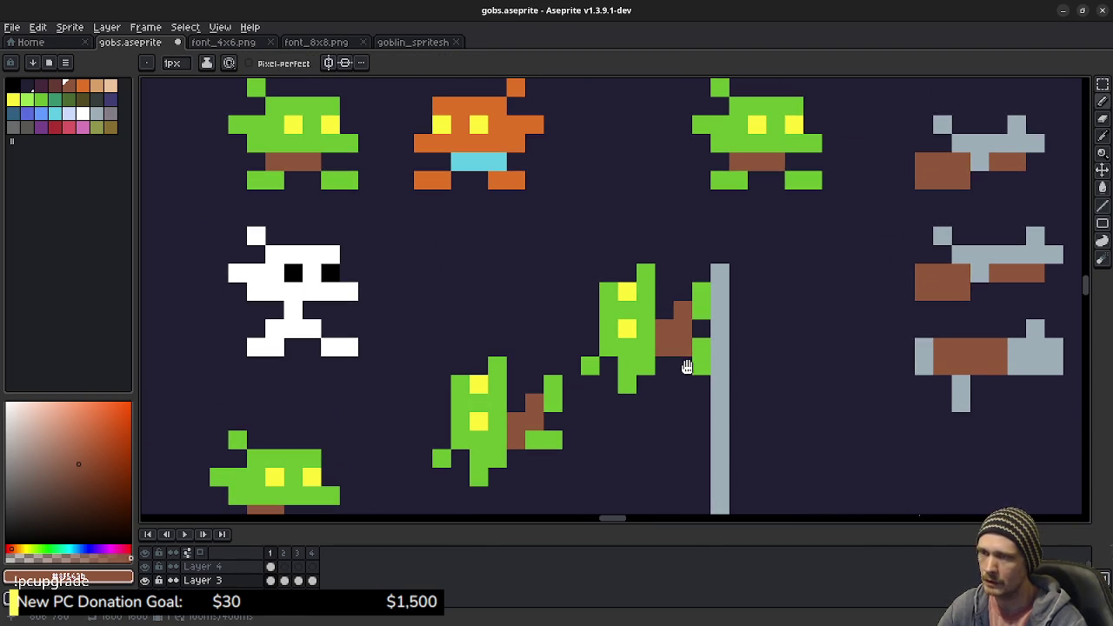
Step: Sample the goblin green and erase a stray green pixel by the pole
key(i)
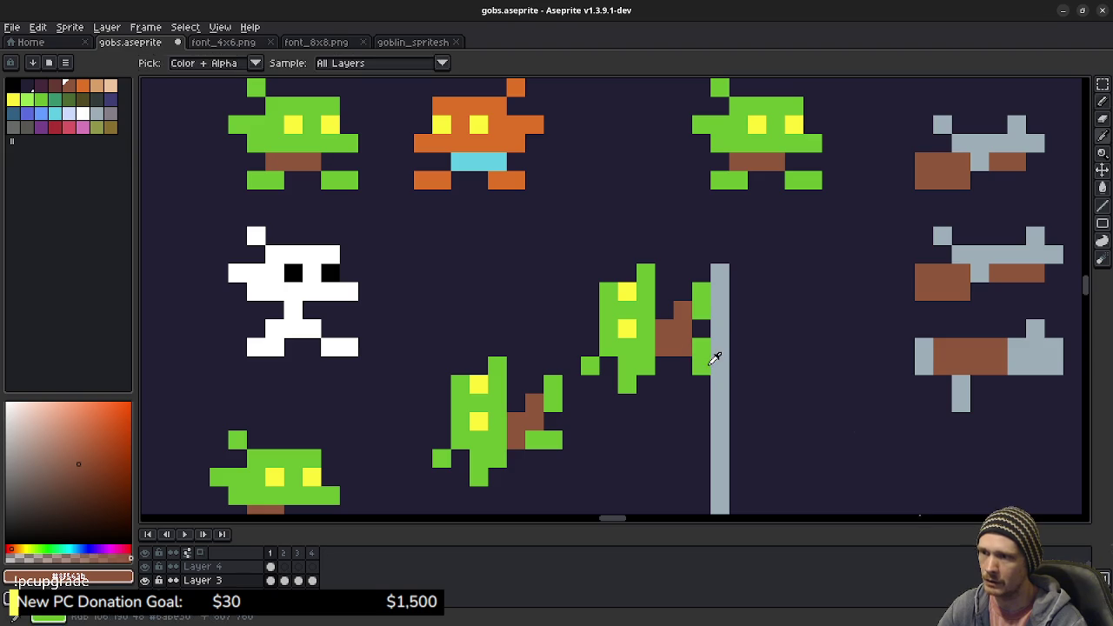
click(711, 362)
key(b)
key(e)
click(701, 365)
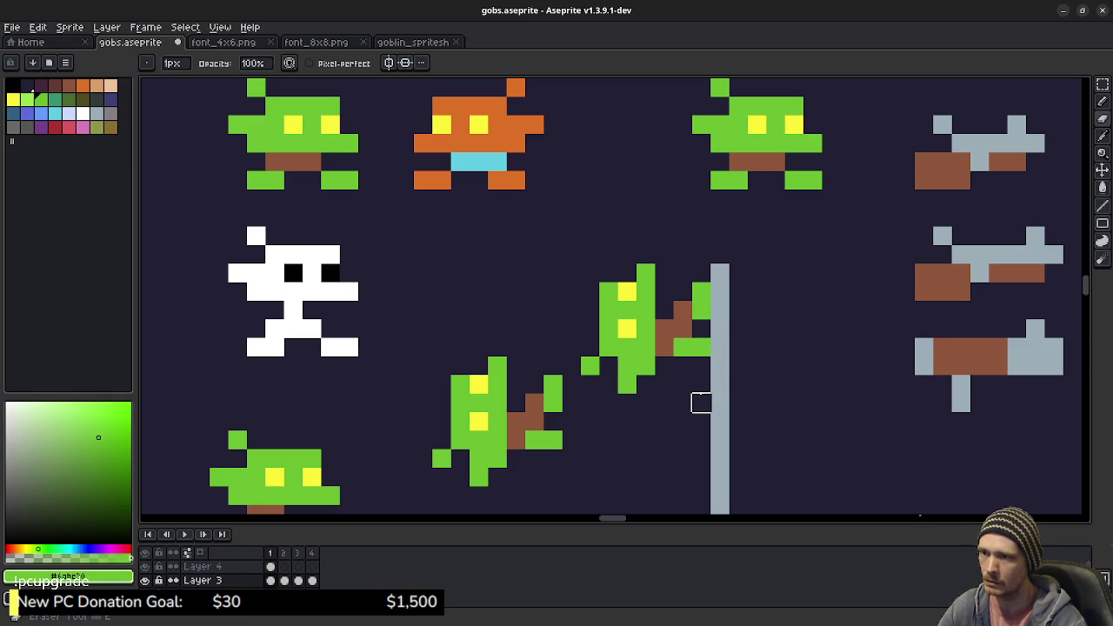
Step: Select and delete the tilted climbing goblin beside the pole
mouse_move(664, 382)
mouse_down()
mouse_move(721, 331)
mouse_move(713, 365)
mouse_up()
scroll(722, 337, down, 1)
scroll(722, 338, down, 1)
key(m)
drag(598, 344, 663, 426)
key(Delete)
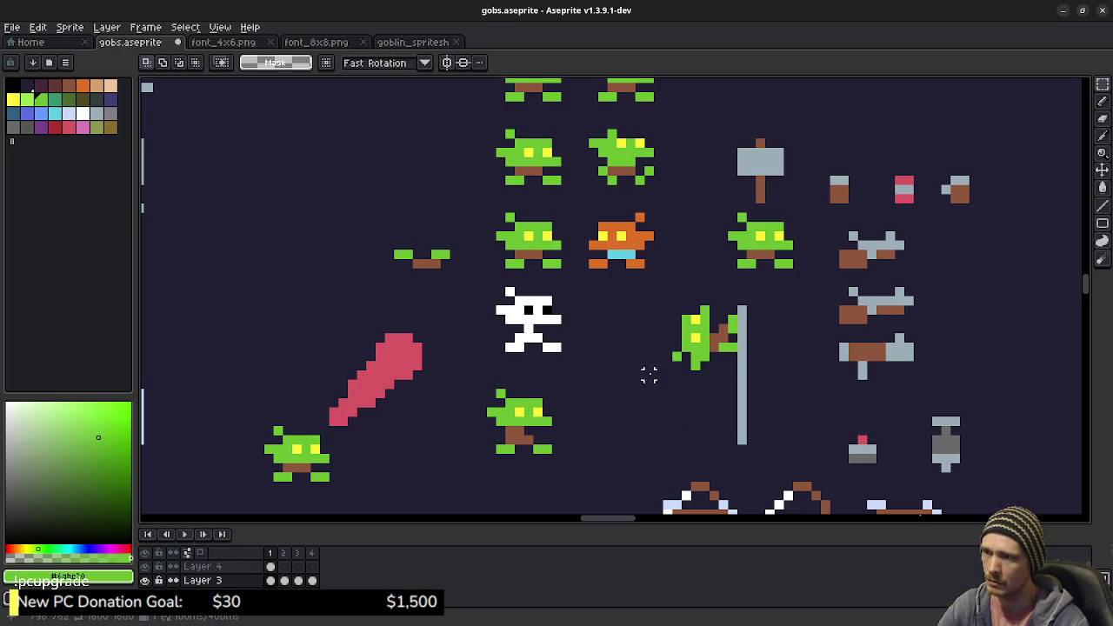
Step: Save gobs.aseprite with Ctrl+S
scroll(643, 369, up, 2)
key(ctrl+s)
key(Return)
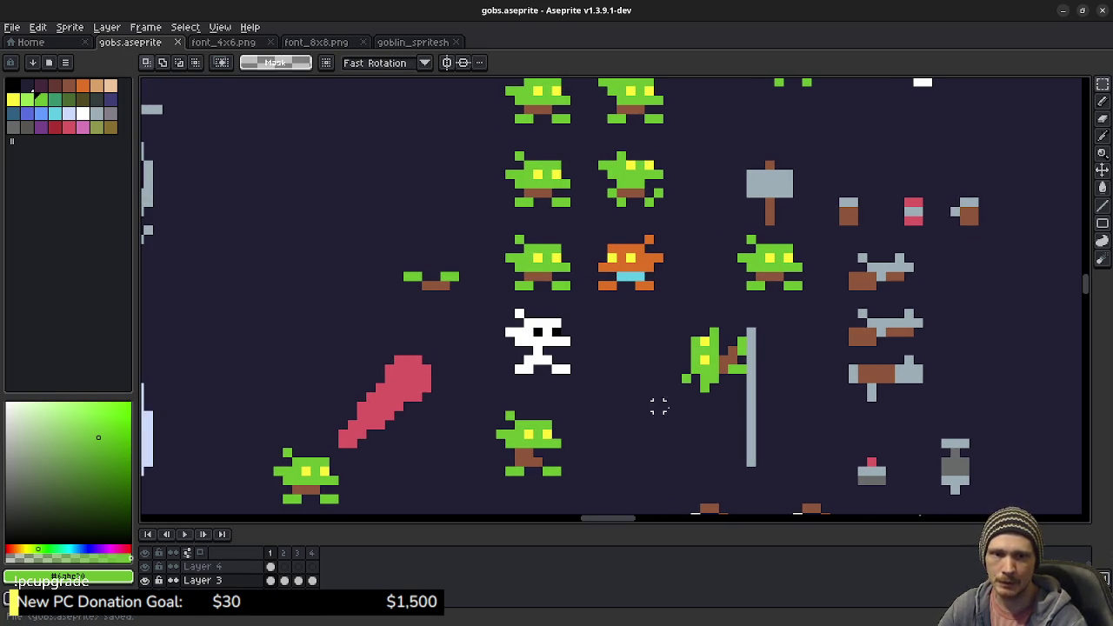
scroll(649, 369, down, 10)
scroll(648, 369, right, 10)
scroll(659, 390, up, 2)
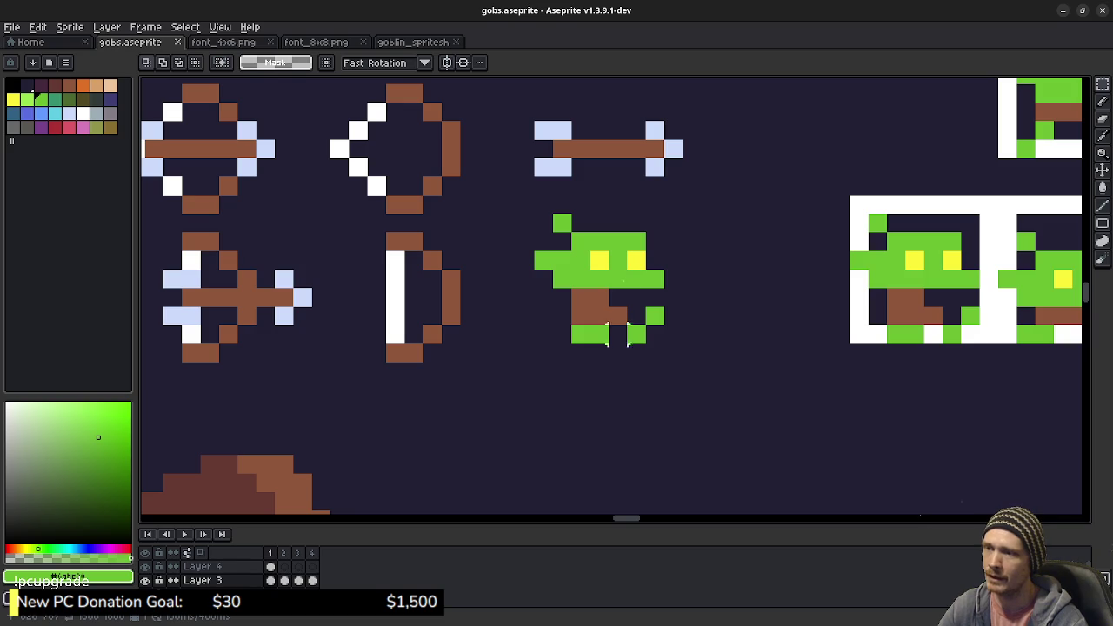
Step: Play and stop the goblin walking animation, then Alt-Tab to the Imgur GIF page
click(193, 534)
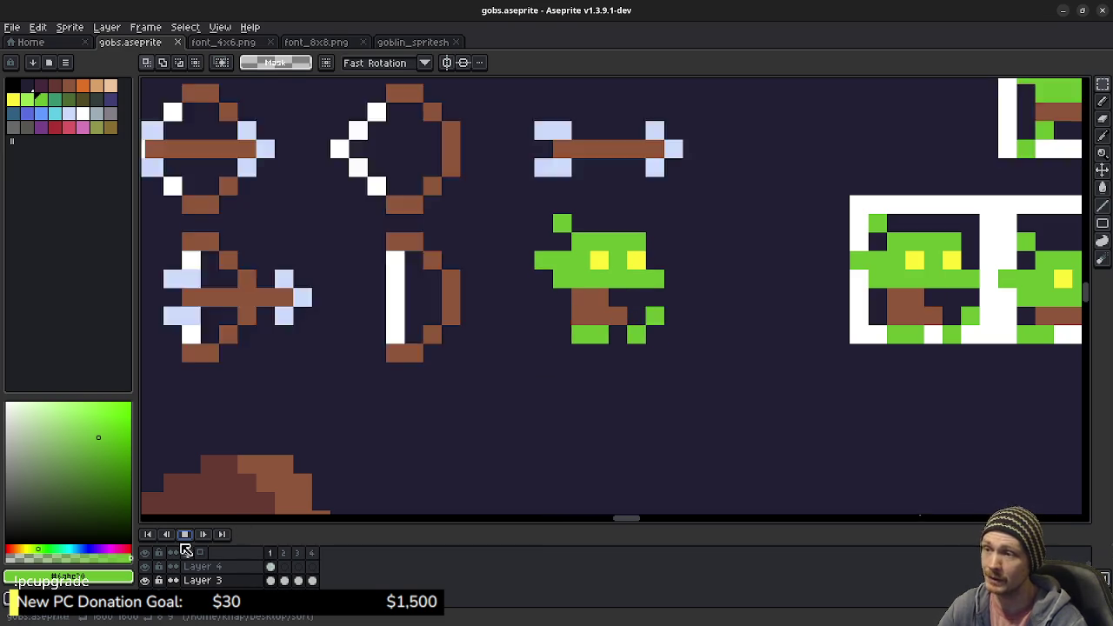
click(184, 534)
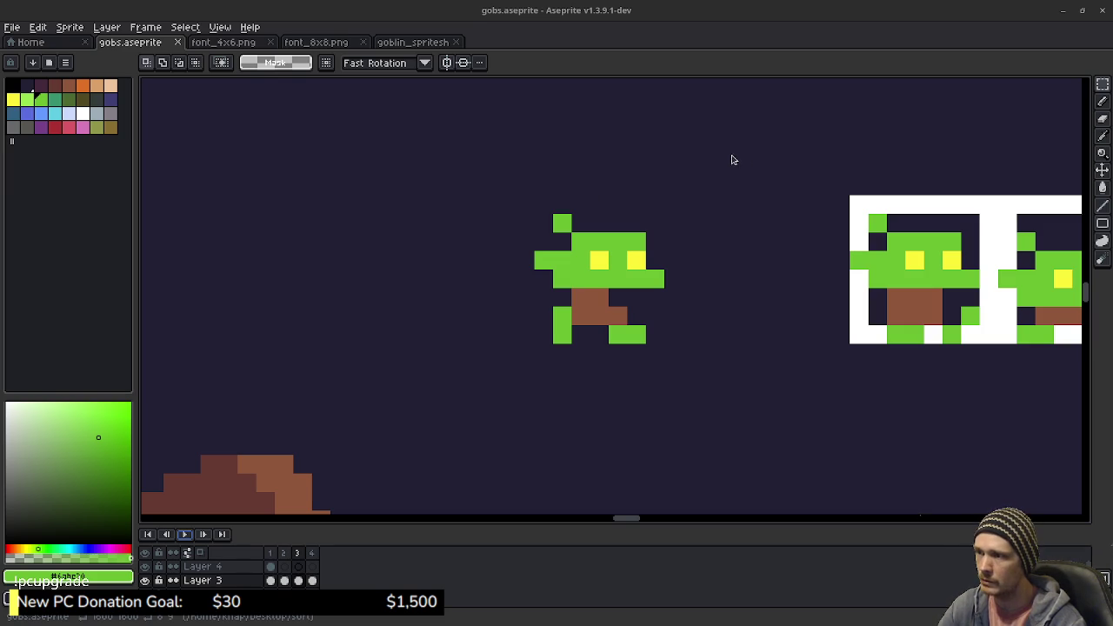
key(alt+Tab)
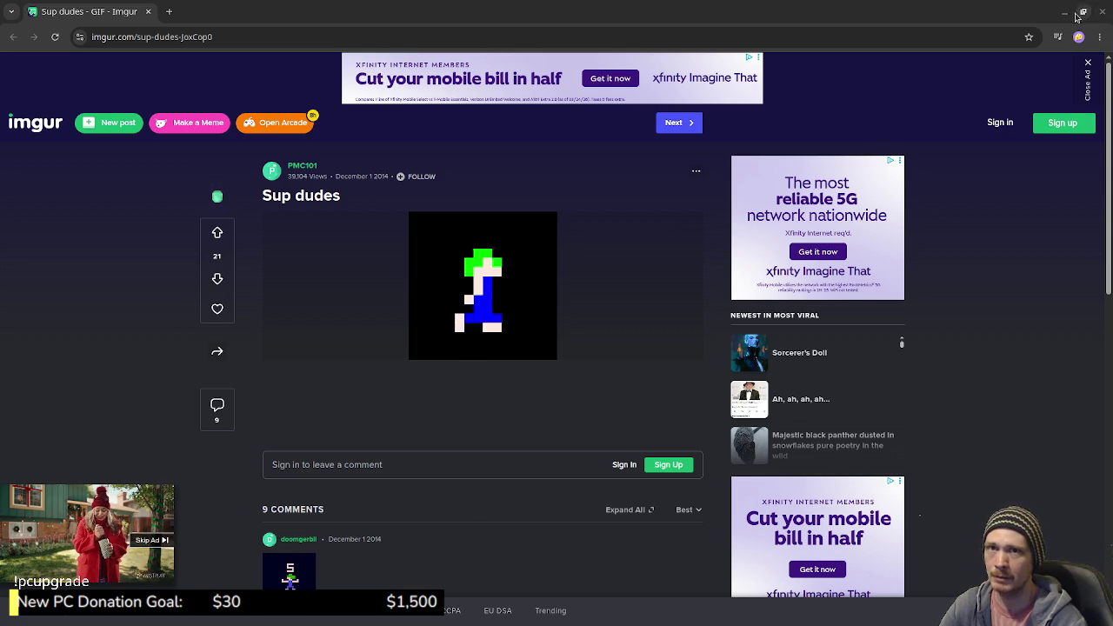
Step: Minimize the Chrome window showing the 'Sup dudes' GIF to return to gobs.aseprite
click(1065, 11)
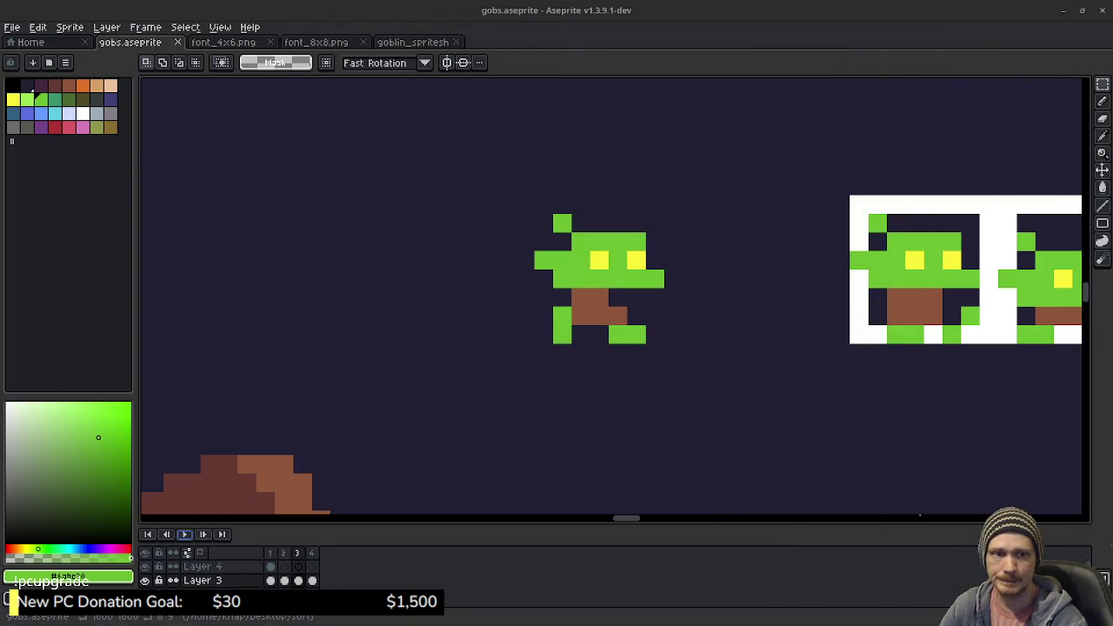